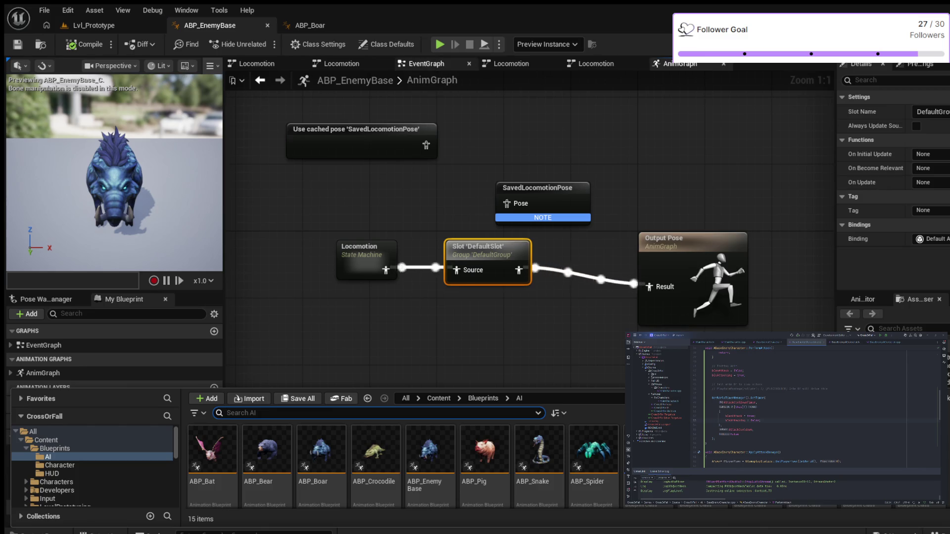
# Switch ABP_EnemyBase to its EventGraph, which casts the pawn owner to BaseEnemyCharacter.
pyautogui.click(423, 63)
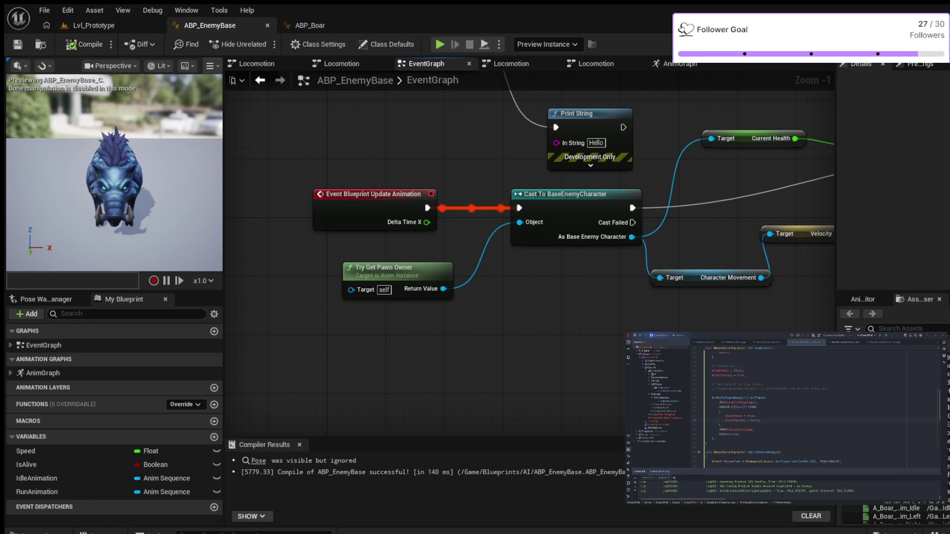
pyautogui.moveTo(677, 322)
pyautogui.mouseDown()
pyautogui.moveTo(399, 340)
pyautogui.moveTo(521, 352)
pyautogui.moveTo(599, 336)
pyautogui.moveTo(522, 327)
pyautogui.moveTo(291, 355)
pyautogui.moveTo(226, 365)
pyautogui.moveTo(212, 384)
pyautogui.mouseUp()
pyautogui.moveTo(448, 369)
pyautogui.mouseDown()
pyautogui.moveTo(501, 369)
pyautogui.moveTo(229, 393)
pyautogui.moveTo(437, 400)
pyautogui.moveTo(259, 414)
pyautogui.mouseUp()
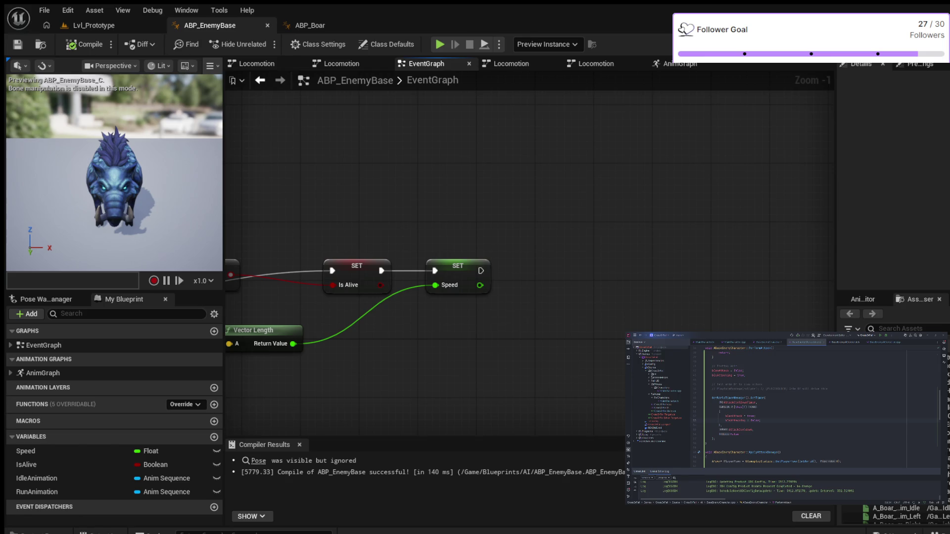
pyautogui.moveTo(409, 368)
pyautogui.mouseDown()
pyautogui.moveTo(588, 308)
pyautogui.moveTo(658, 299)
pyautogui.moveTo(692, 278)
pyautogui.moveTo(787, 270)
pyautogui.moveTo(761, 273)
pyautogui.mouseUp()
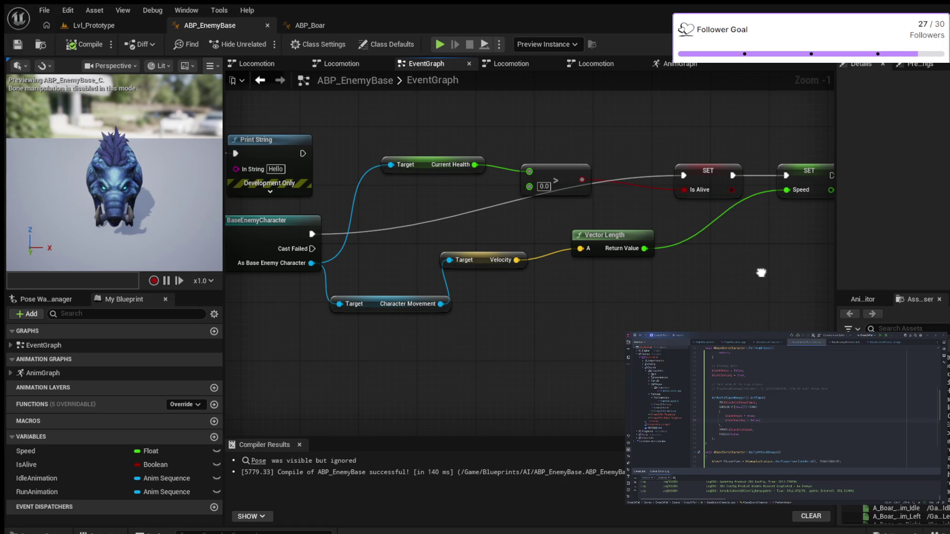
pyautogui.moveTo(761, 273)
pyautogui.mouseDown()
pyautogui.moveTo(745, 290)
pyautogui.moveTo(748, 270)
pyautogui.mouseUp()
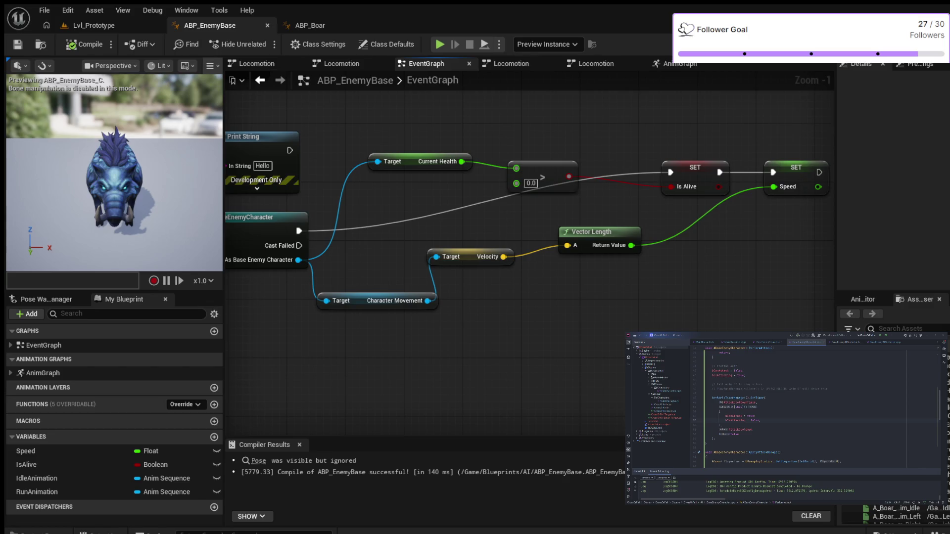
pyautogui.moveTo(298, 260); pyautogui.dragTo(765, 253)
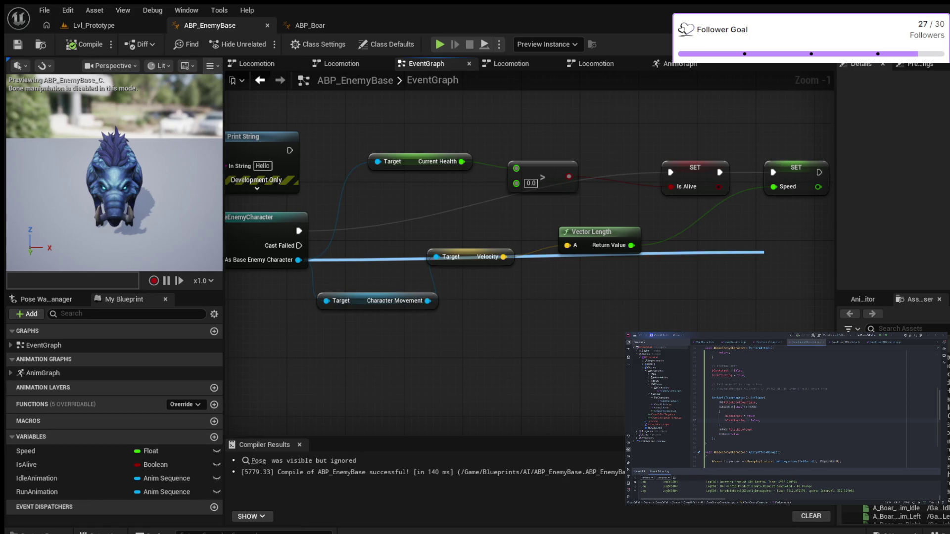
pyautogui.moveTo(765, 252); pyautogui.dragTo(299, 259)
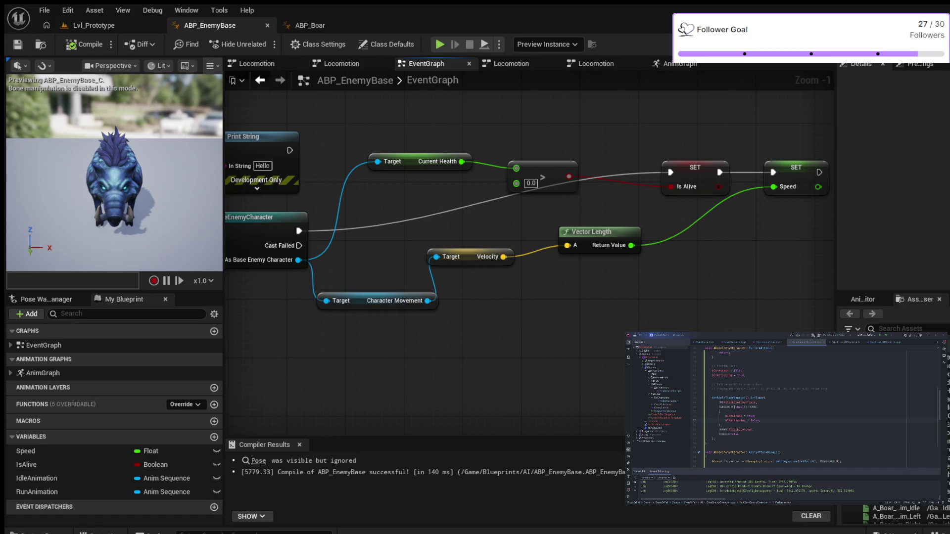
# Create a new folder named Interfaces inside the Blueprints folder of the Content Drawer.
pyautogui.click(35, 532)
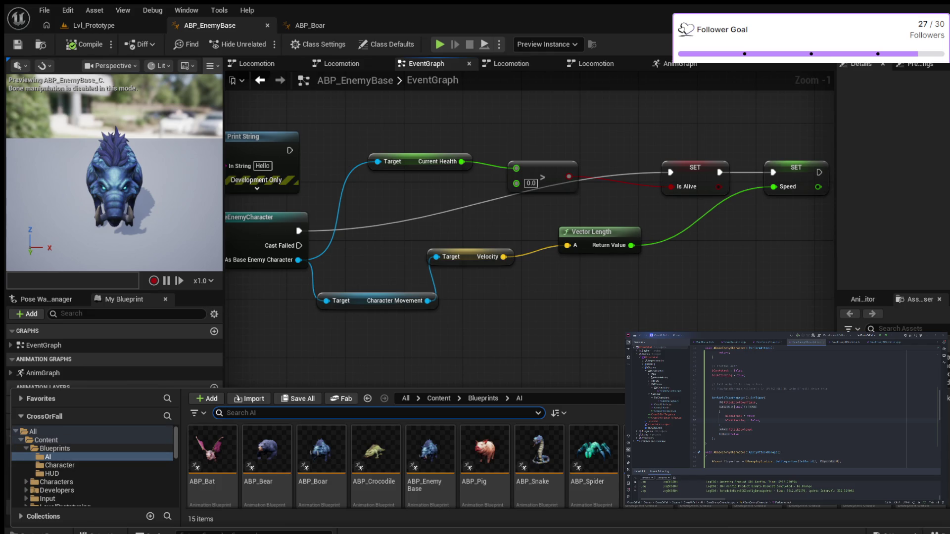
pyautogui.click(54, 448)
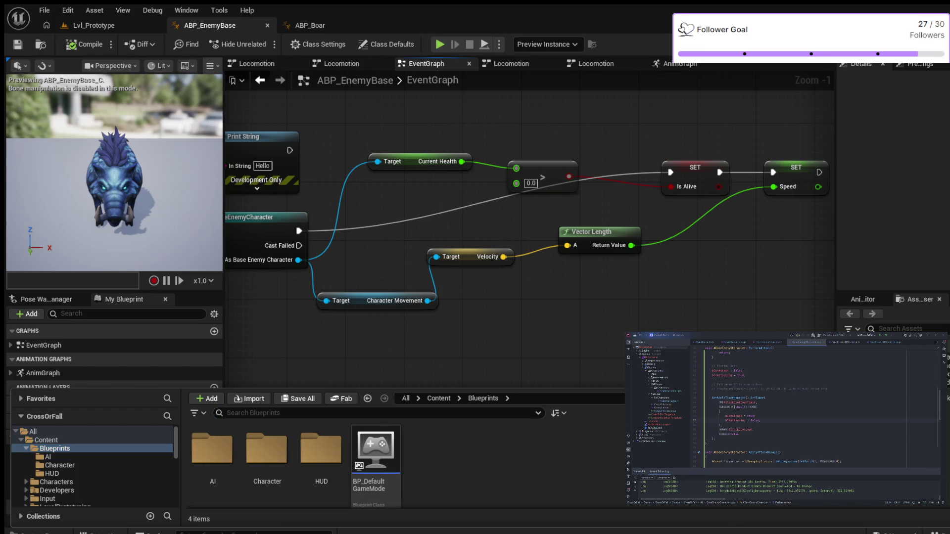
pyautogui.hotkey('ctrl', 'shift', 'n')
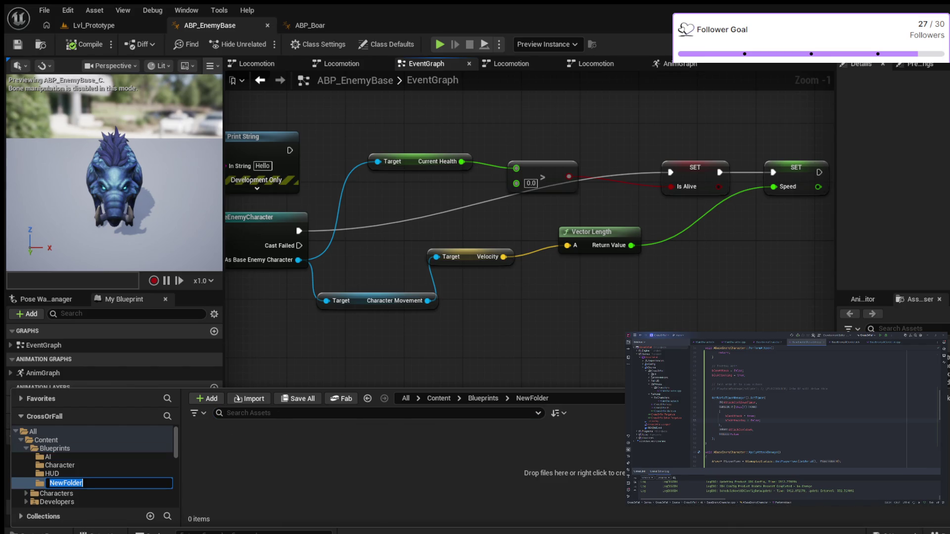
pyautogui.write('Interfaces')
pyautogui.press('Return')
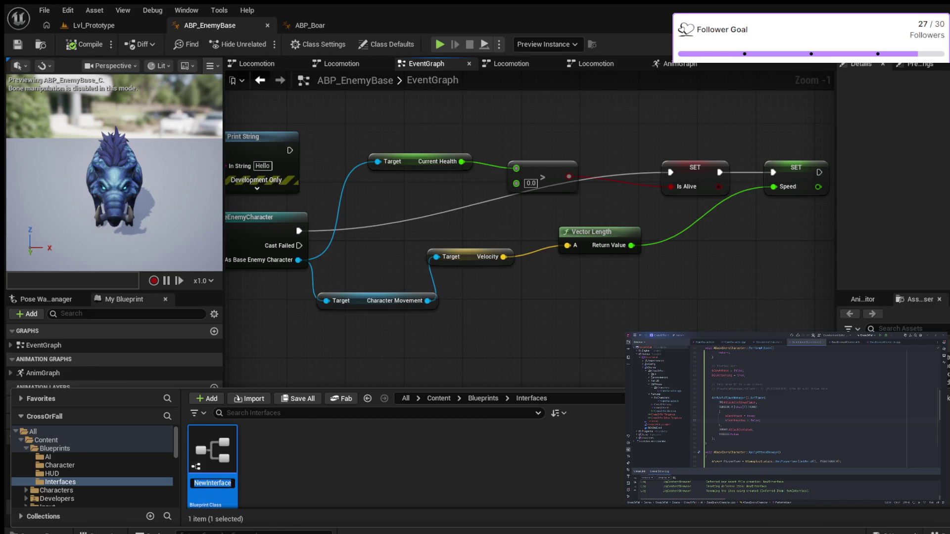
# Rename the new interface asset to IBP_Enemy and open it in the interface editor.
pyautogui.write('BP')
pyautogui.write('_')
pyautogui.write('Enemy')
pyautogui.write('B')
pyautogui.press('BackSpace')
pyautogui.write('I')
pyautogui.press('BackSpace')
pyautogui.click(194, 483)
pyautogui.press('Return')
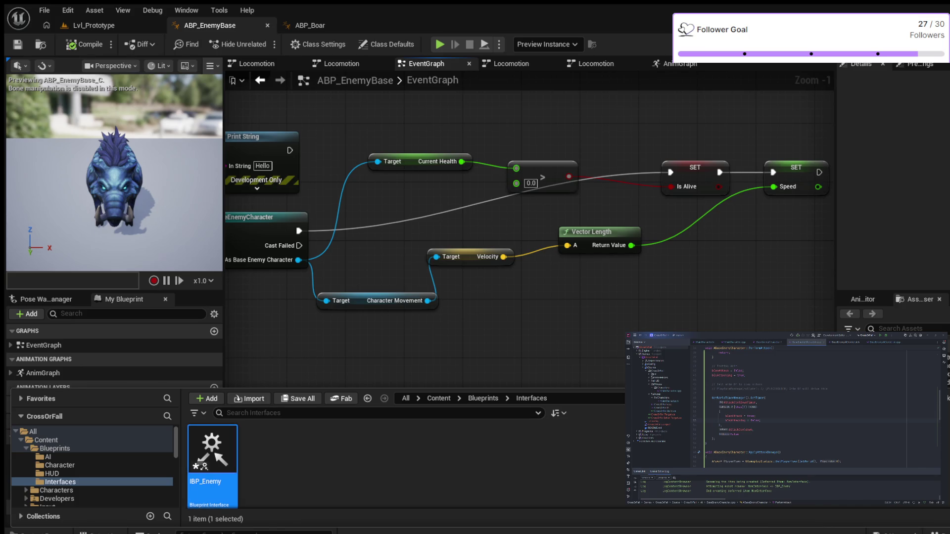
pyautogui.press('F7')
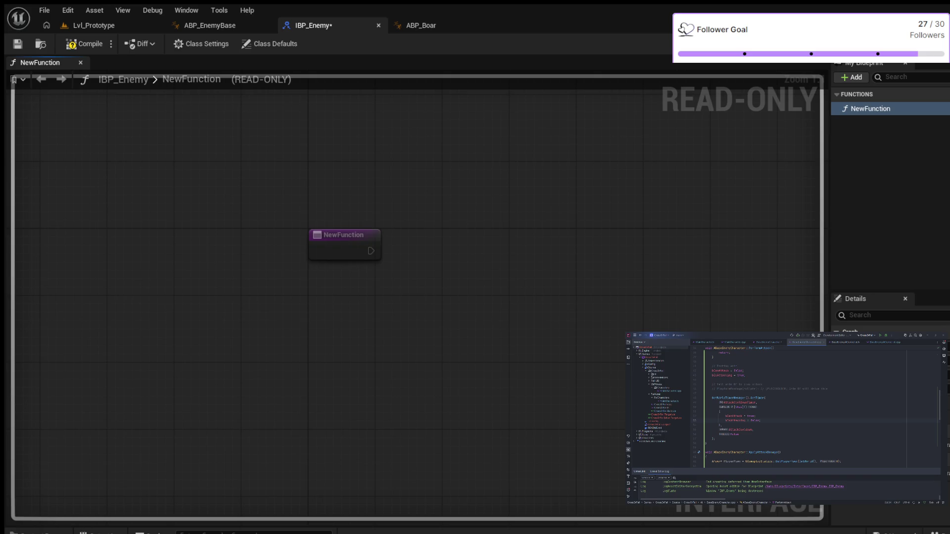
# Give IBP_Enemy's function a Target parameter and rename the function from NewFunction to IEnemy.
pyautogui.press('F7')
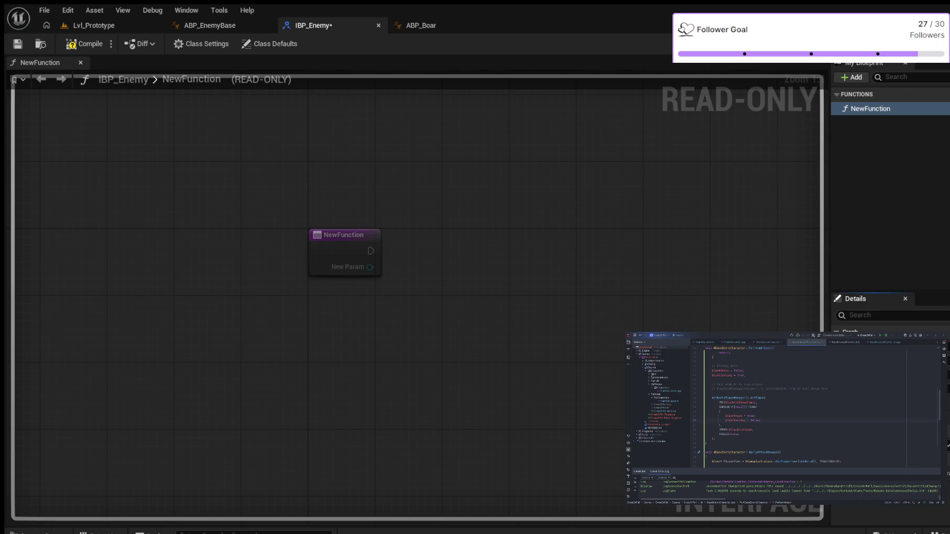
pyautogui.press('Return')
pyautogui.click(344, 235)
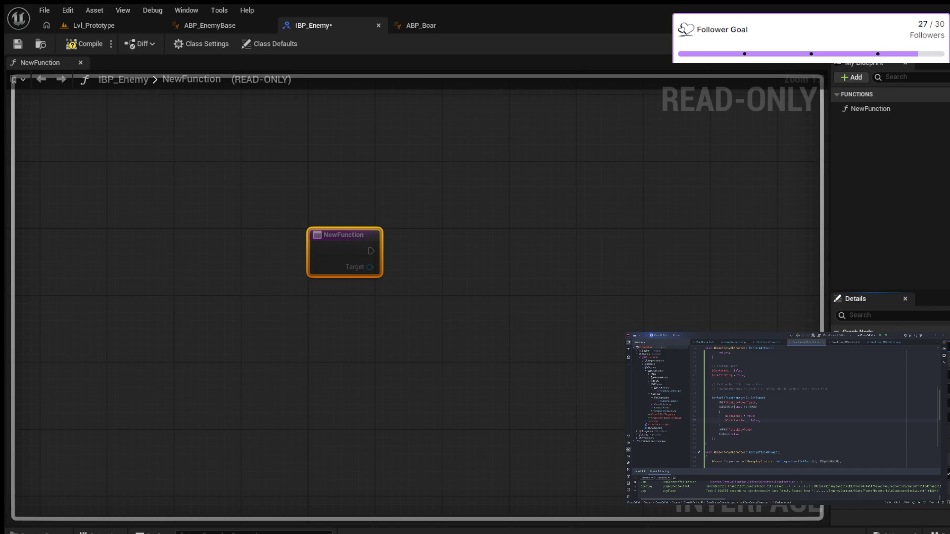
pyautogui.write('IEnemy')
pyautogui.press('Return')
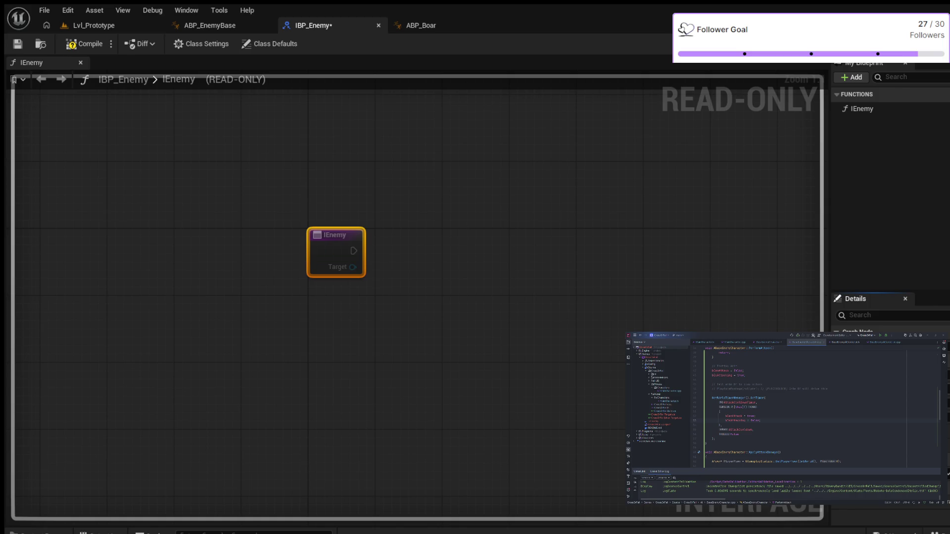
# Save IBP_Enemy and zoom in to inspect the IEnemy node with its Target parameter.
pyautogui.hotkey('ctrl', 's')
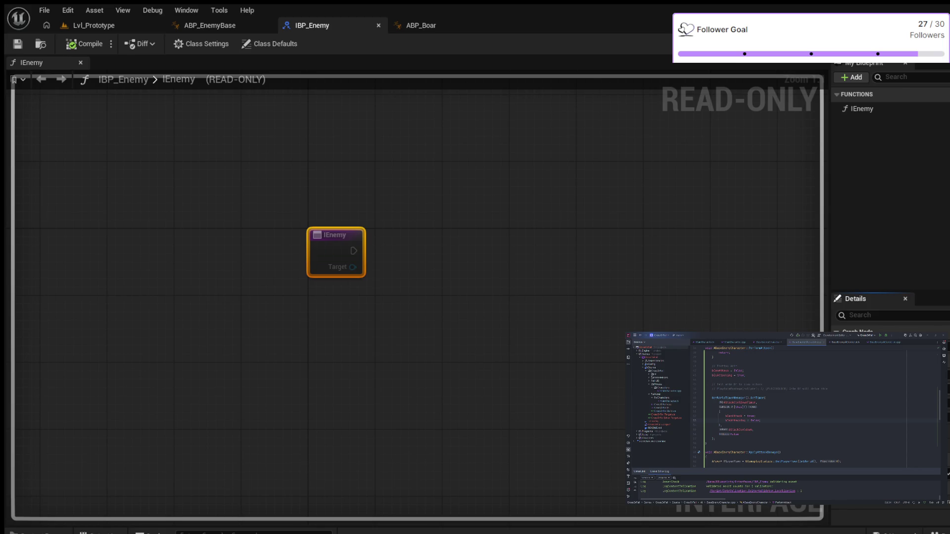
pyautogui.press('Escape')
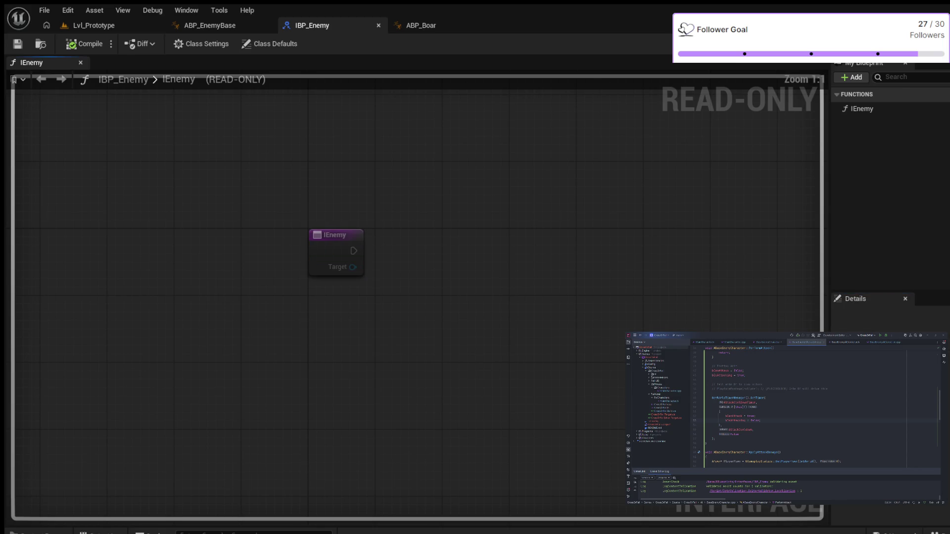
pyautogui.scroll(3, 356, 229)
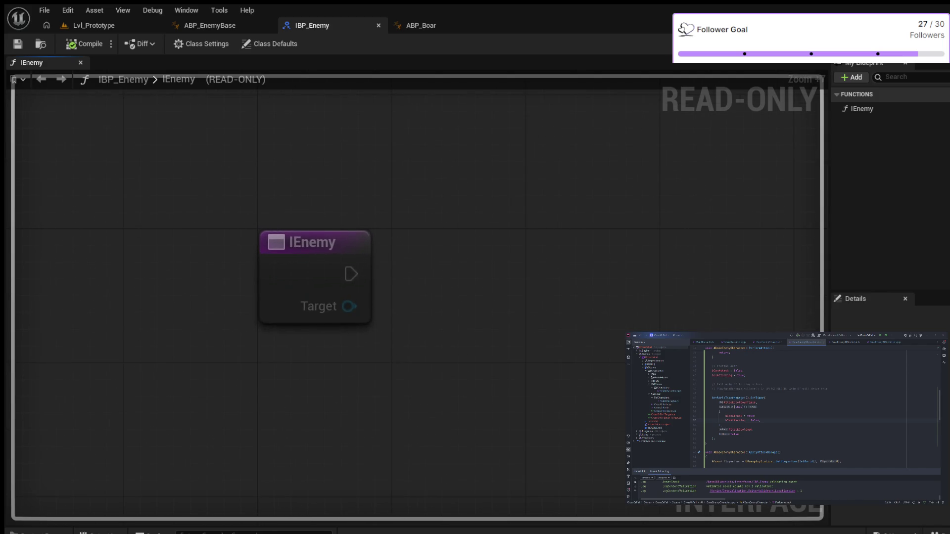
pyautogui.click(321, 270)
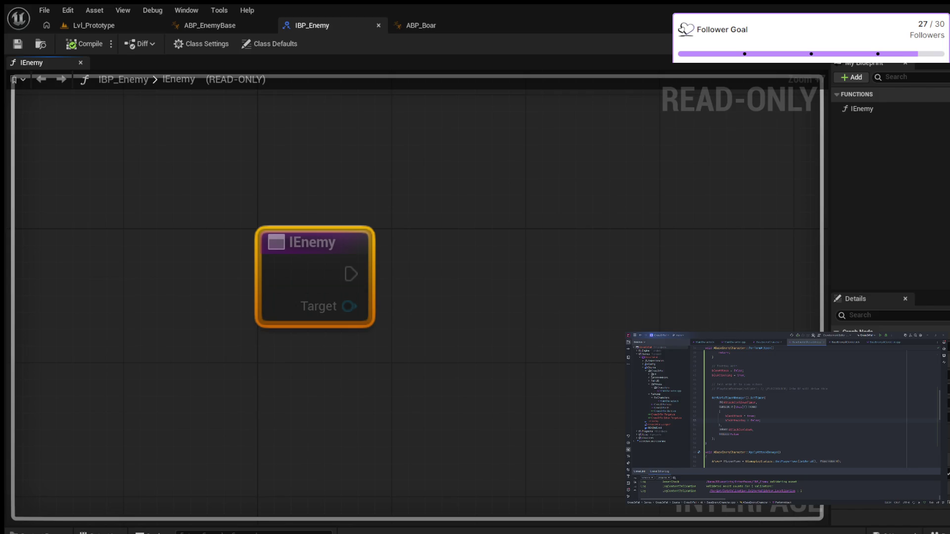
pyautogui.scroll(1, 322, 270)
pyautogui.scroll(1, 321, 270)
pyautogui.scroll(1, 322, 270)
pyautogui.scroll(-1, 377, 205)
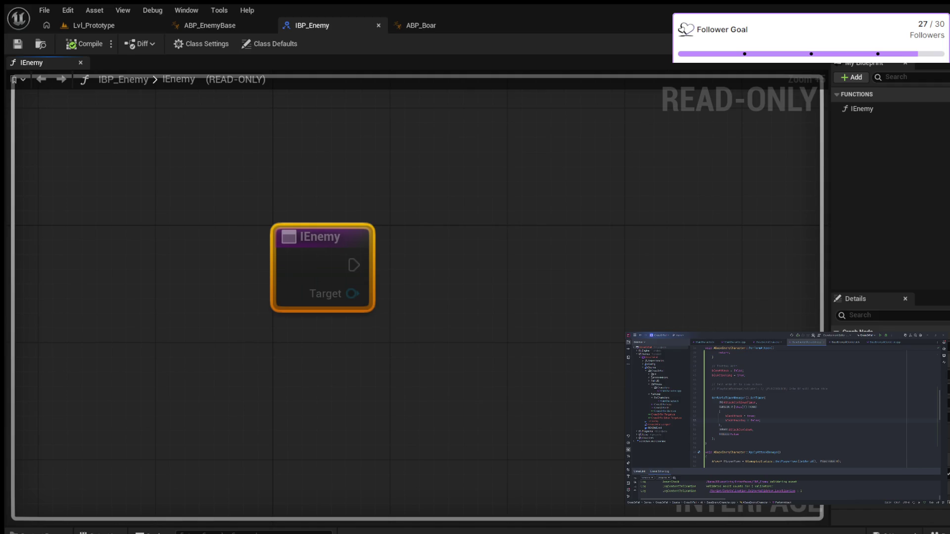
# Add a second Blueprint Interface named IBP_Player in the Interfaces folder.
pyautogui.hotkey('ctrl', 'space')
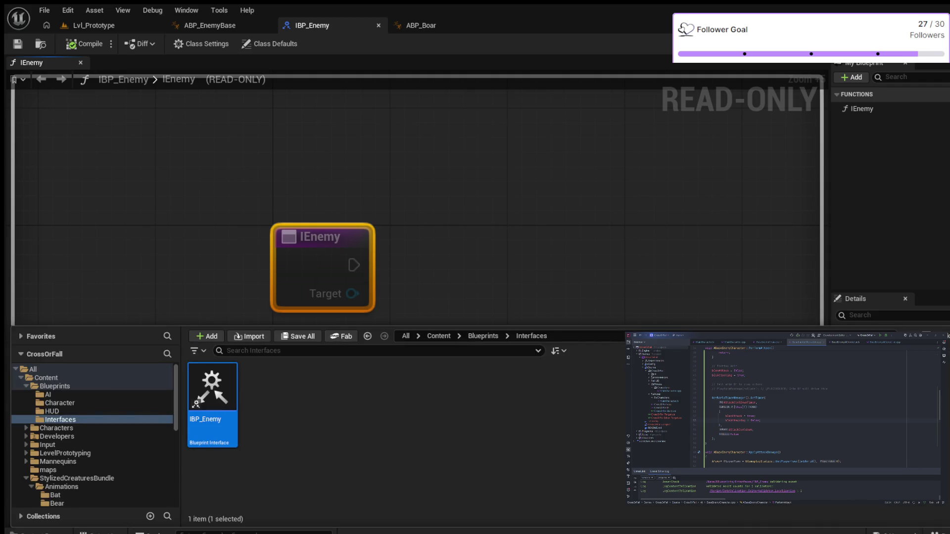
pyautogui.press('Escape')
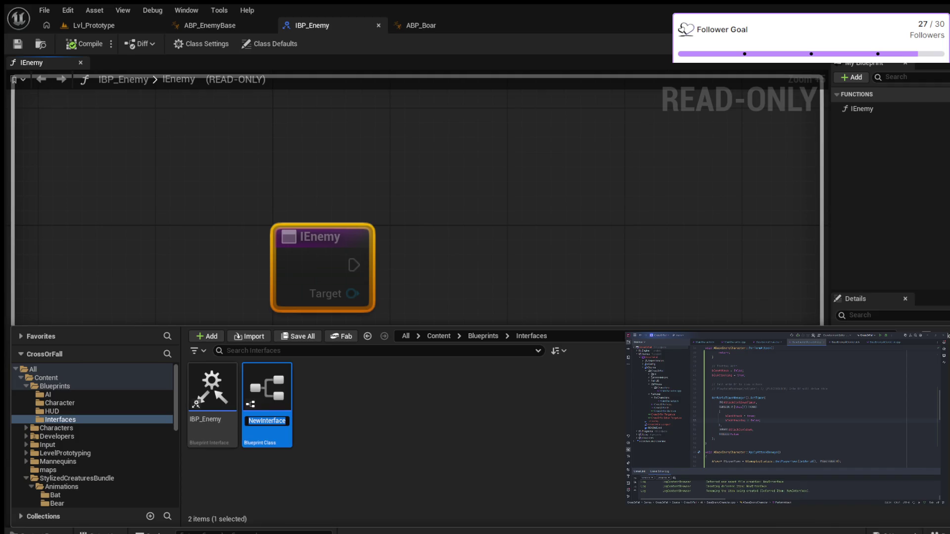
pyautogui.write('IBP_')
pyautogui.write('Player')
pyautogui.press('Return')
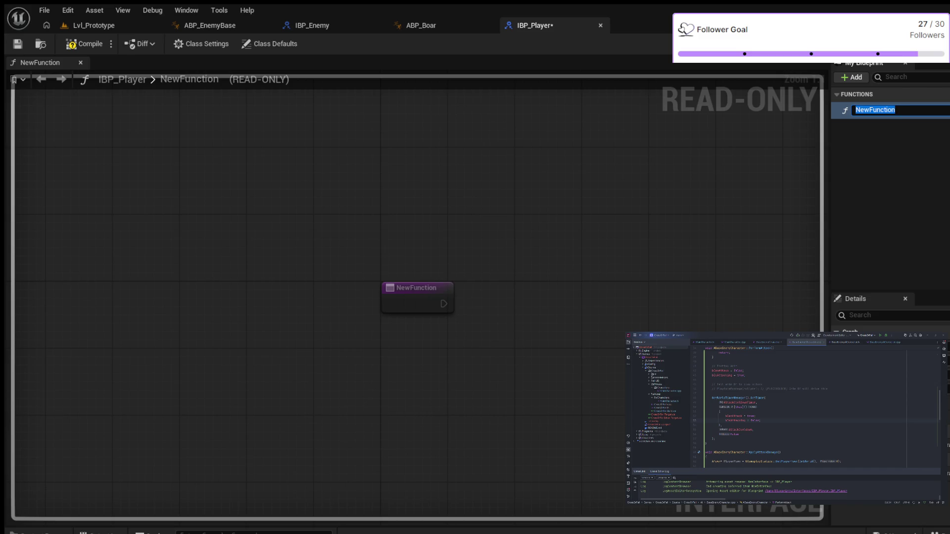
# Rename IBP_Player's NewFunction to IPlayer.
pyautogui.write('IPlayer')
pyautogui.press('Return')
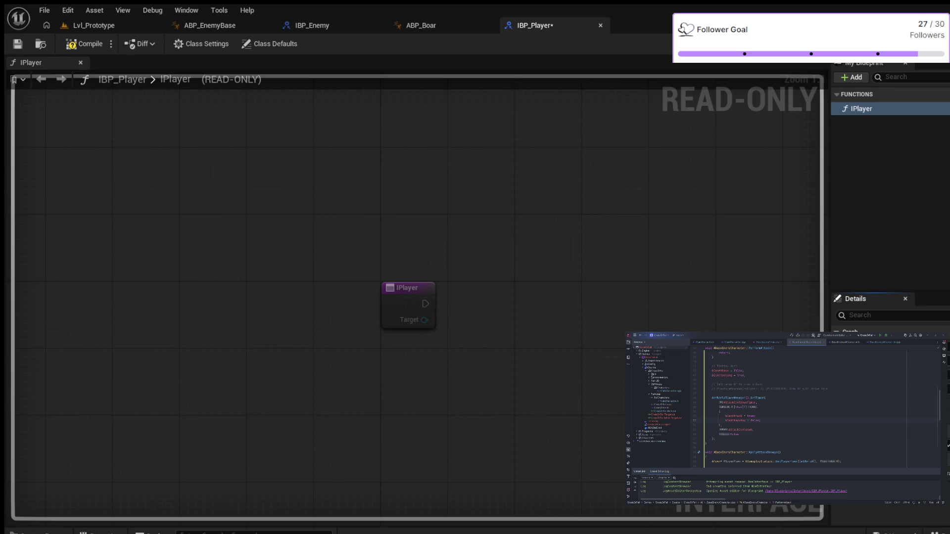
# Compile and save IBP_Player, zooming in to check the IPlayer node's Target parameter.
pyautogui.click(84, 44)
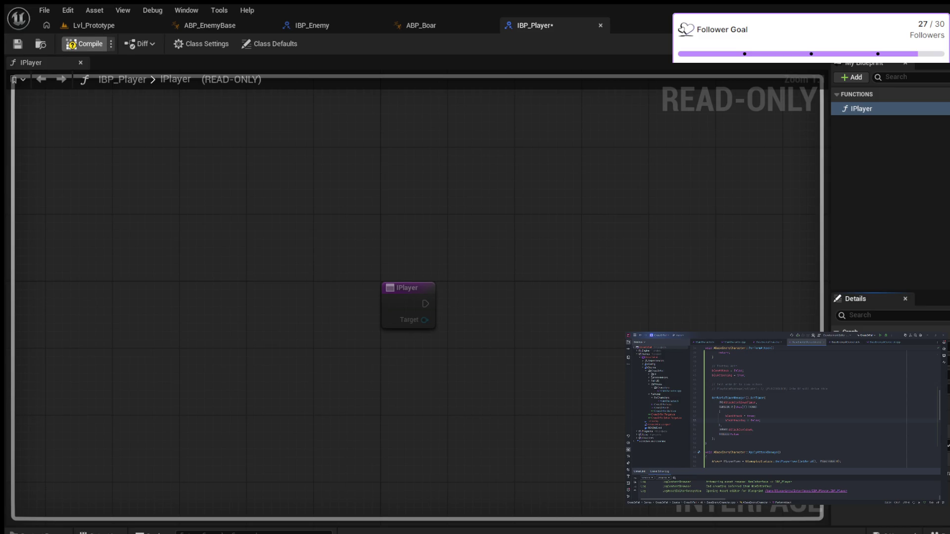
pyautogui.scroll(2, 391, 317)
pyautogui.scroll(1, 436, 288)
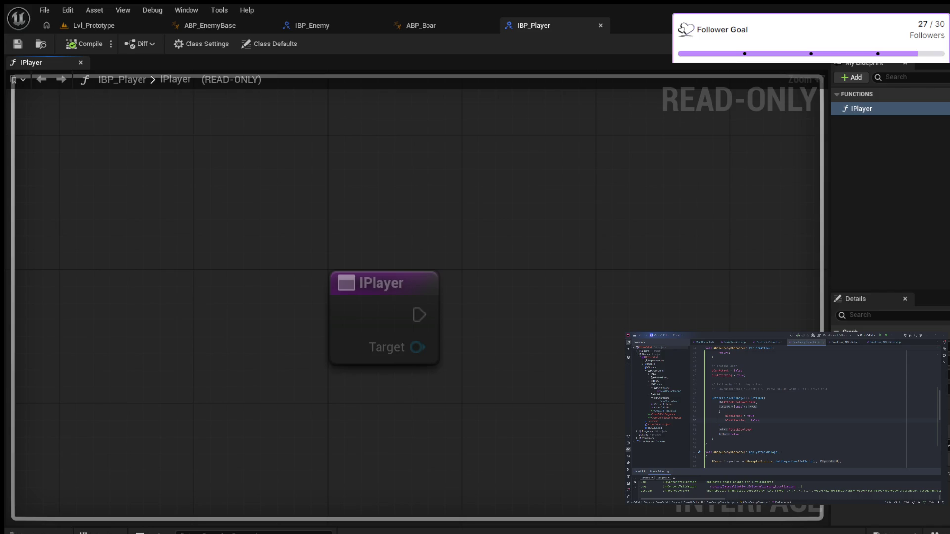
pyautogui.scroll(-3, 502, 249)
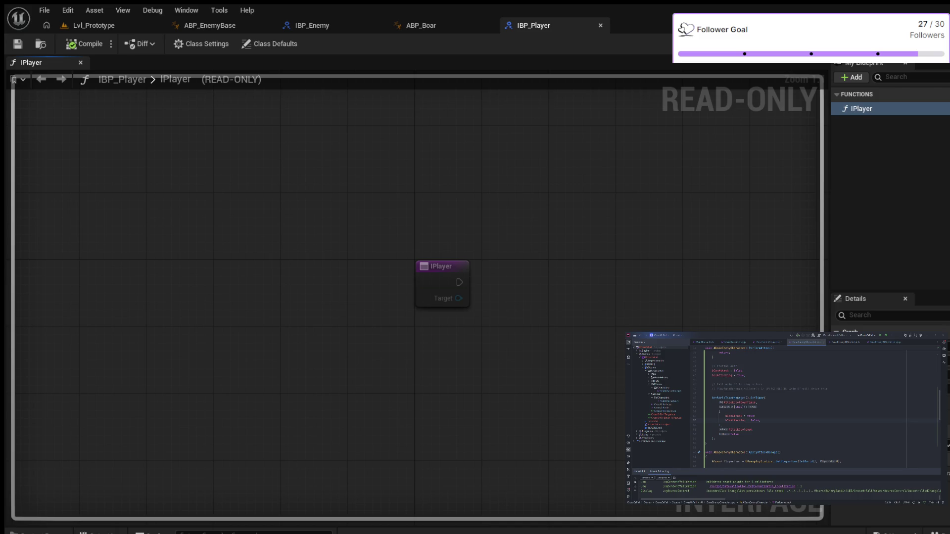
# Return to the Content Drawer, which lists both IBP_Enemy and IBP_Player.
pyautogui.scroll(-4, 529, 250)
pyautogui.scroll(4, 545, 248)
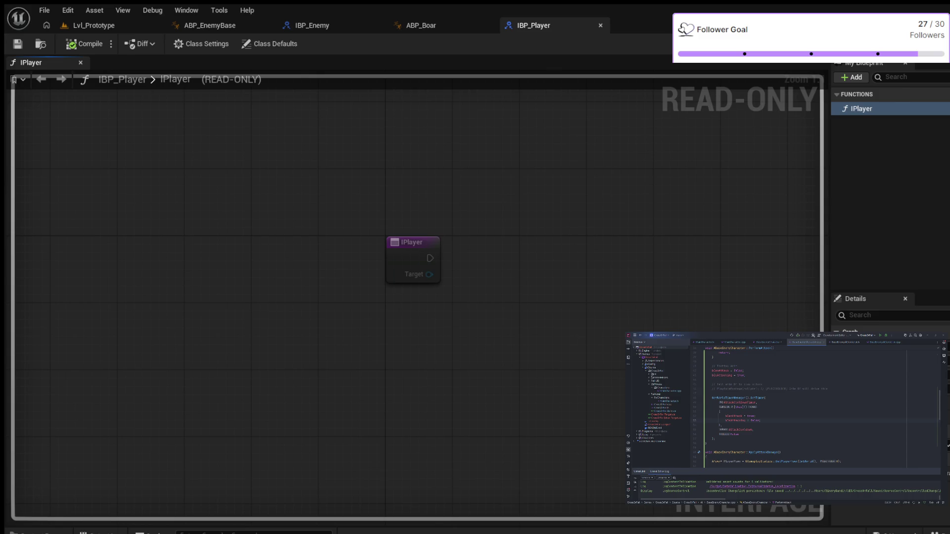
pyautogui.hotkey('ctrl', 'space')
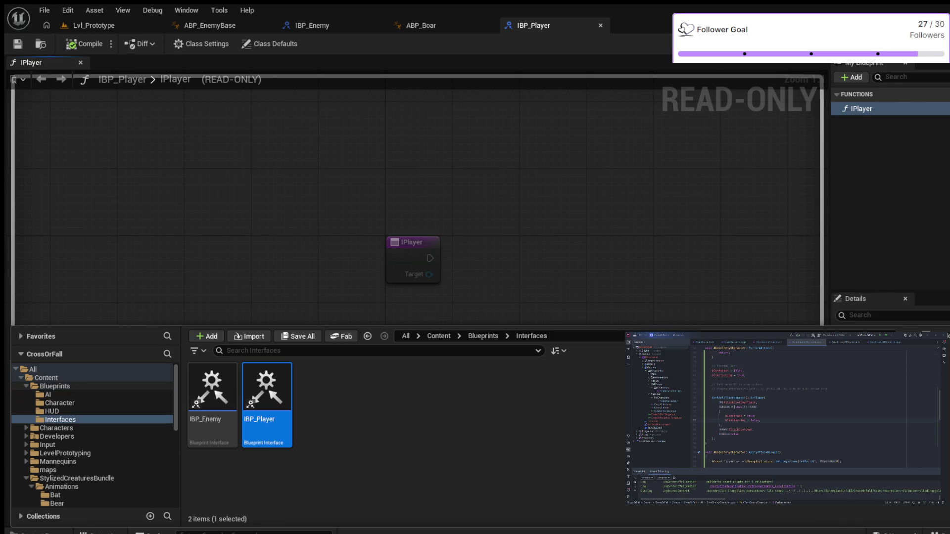
# Open BP_MainCharacter from Blueprints/Character and view its Class Settings.
pyautogui.click(60, 402)
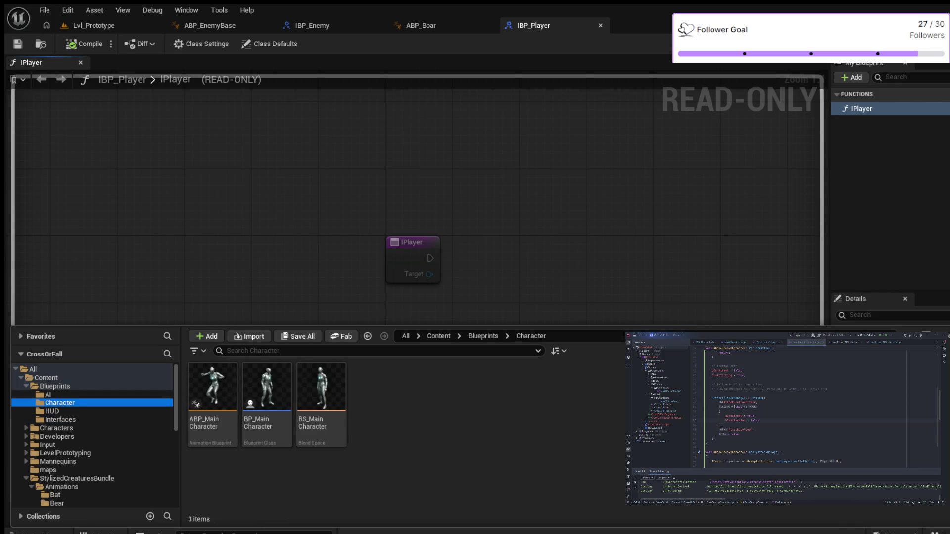
pyautogui.doubleClick(267, 388)
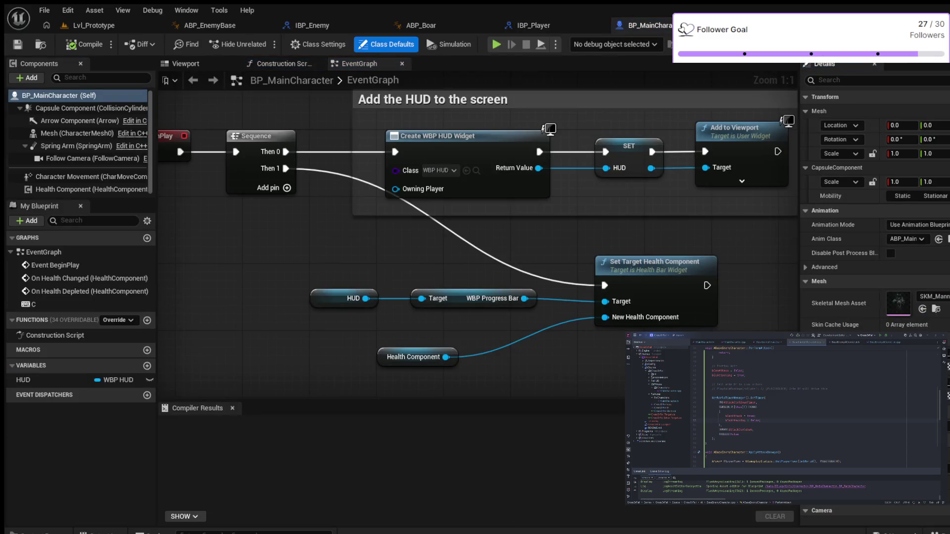
pyautogui.moveTo(329, 201)
pyautogui.mouseDown()
pyautogui.moveTo(423, 228)
pyautogui.moveTo(333, 176)
pyautogui.moveTo(383, 108)
pyautogui.mouseUp()
pyautogui.scroll(3, 386, 148)
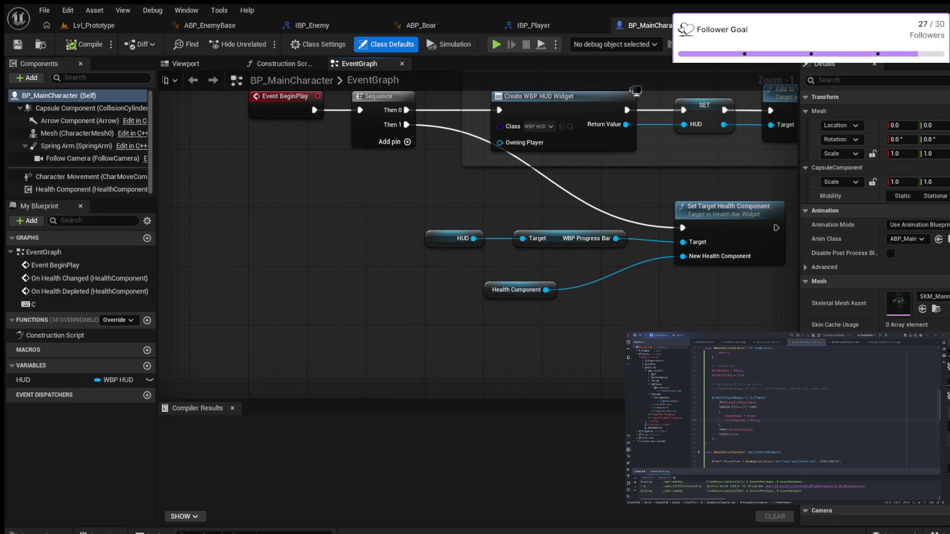
pyautogui.click(319, 44)
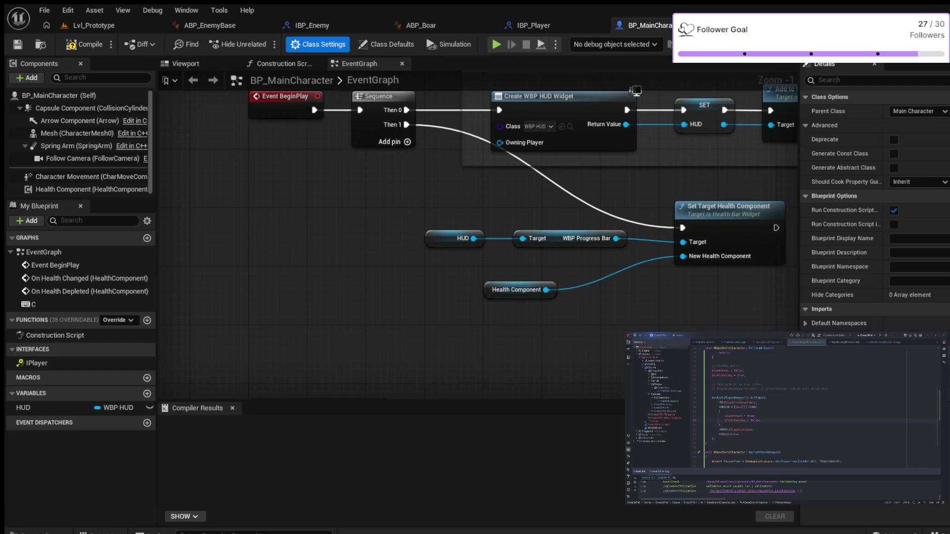
pyautogui.hotkey('ctrl', 'space')
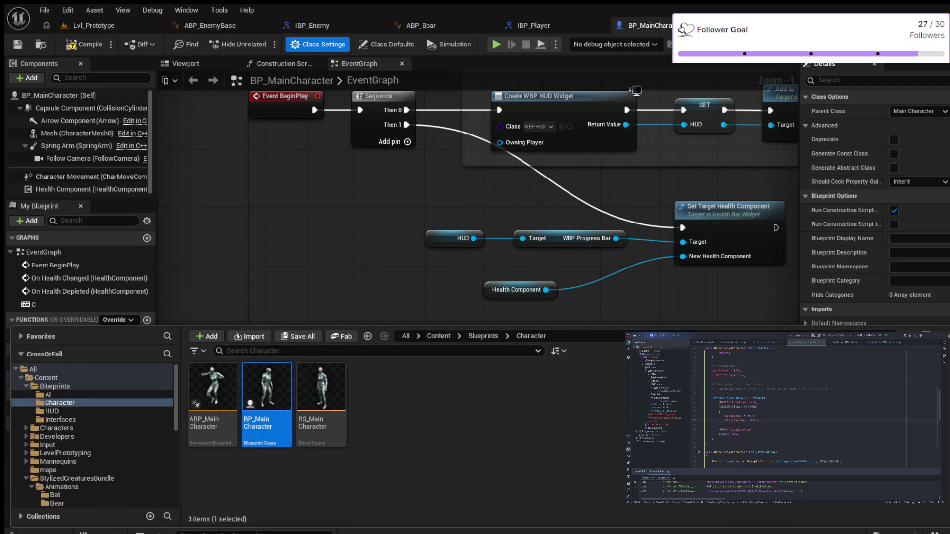
pyautogui.click(47, 394)
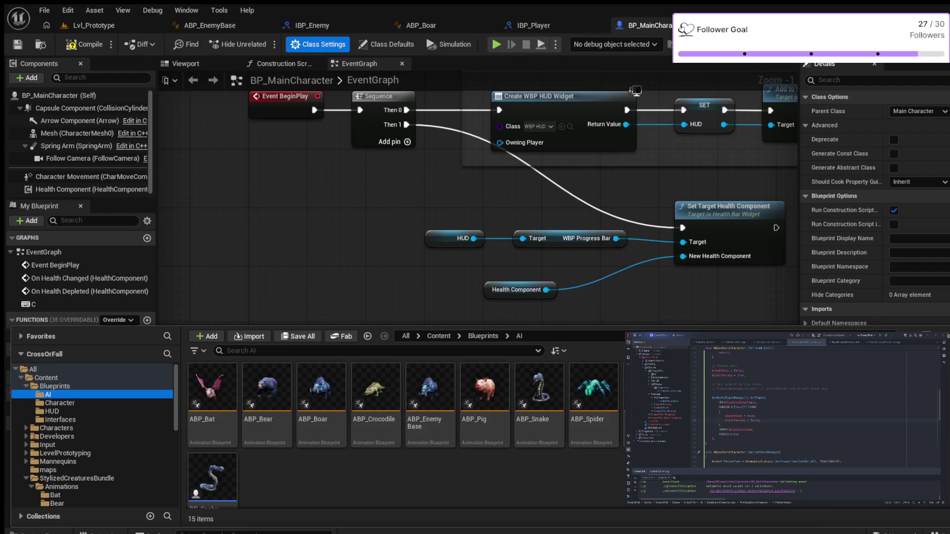
pyautogui.scroll(-1, 404, 430)
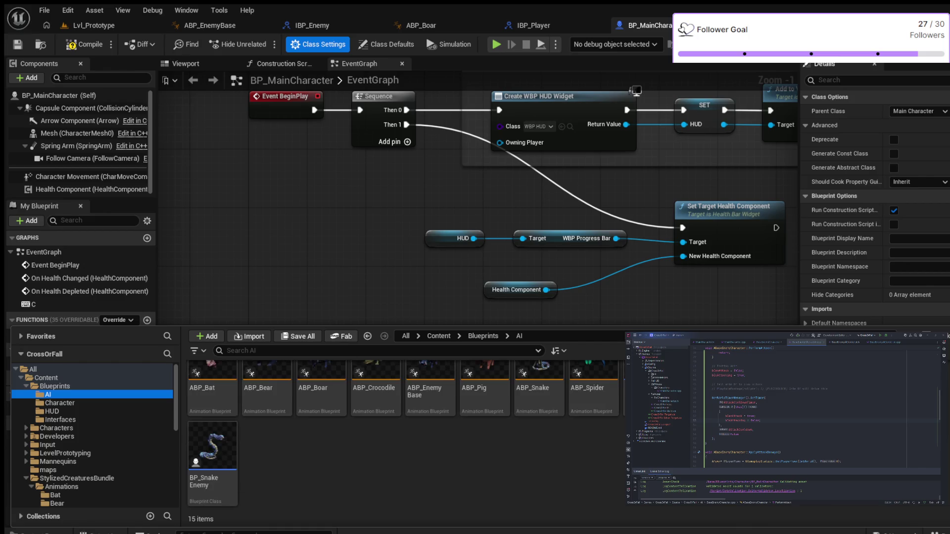
pyautogui.scroll(1, 403, 431)
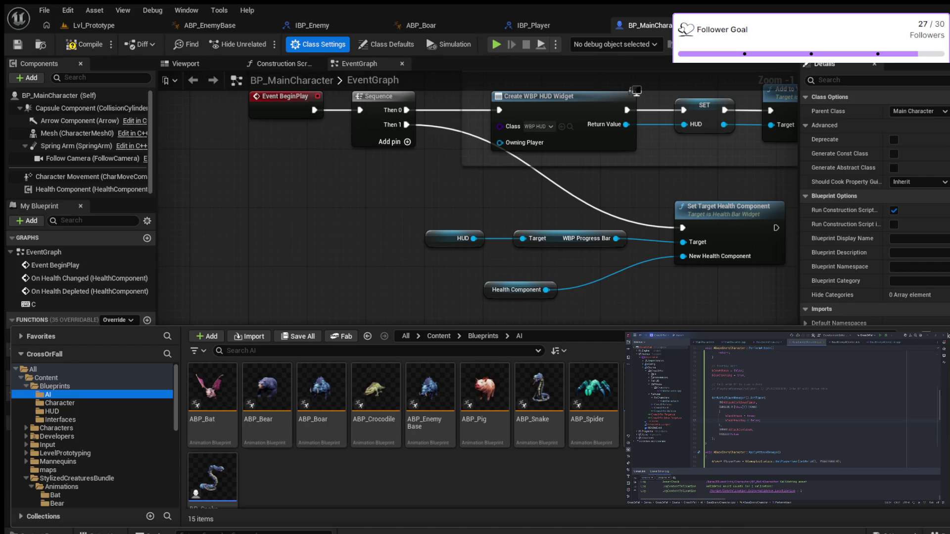
pyautogui.hotkey('ctrl', 'space')
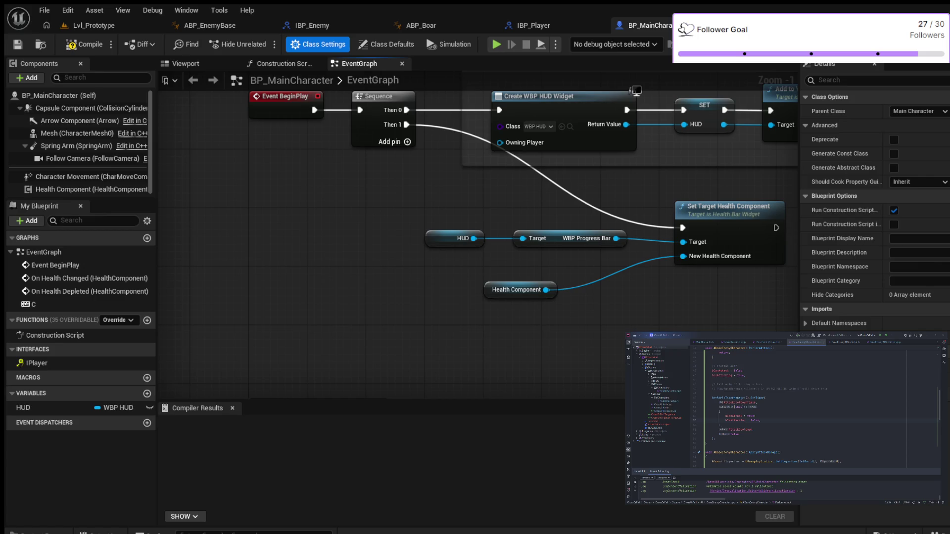
# Compile and save BP_MainCharacter, then bring up the Content Drawer at Content/Blueprints/AI.
pyautogui.press('F7')
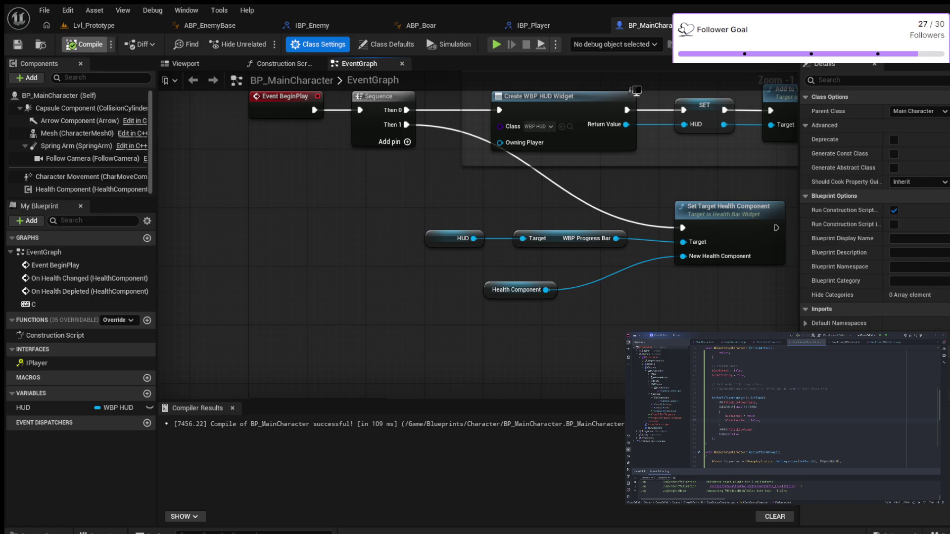
pyautogui.hotkey('ctrl', 's')
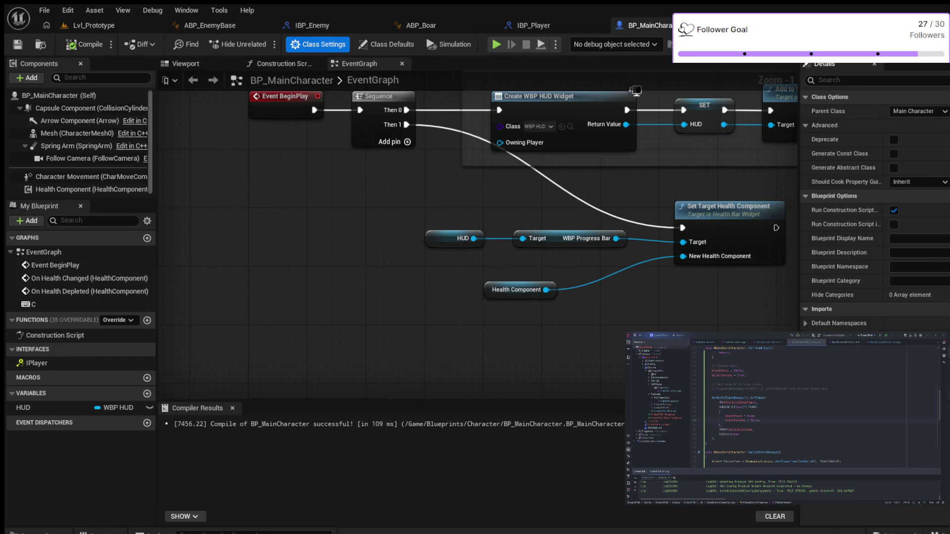
pyautogui.hotkey('ctrl', 'space')
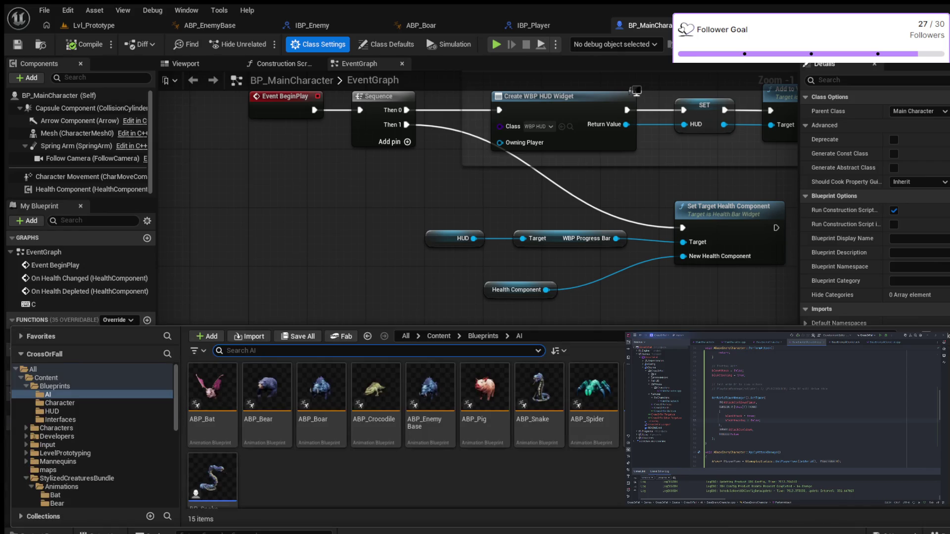
# Find BP_SnakeEnemy in the AI folder's asset grid and open it as a data-only Blueprint.
pyautogui.scroll(-10, 94, 410)
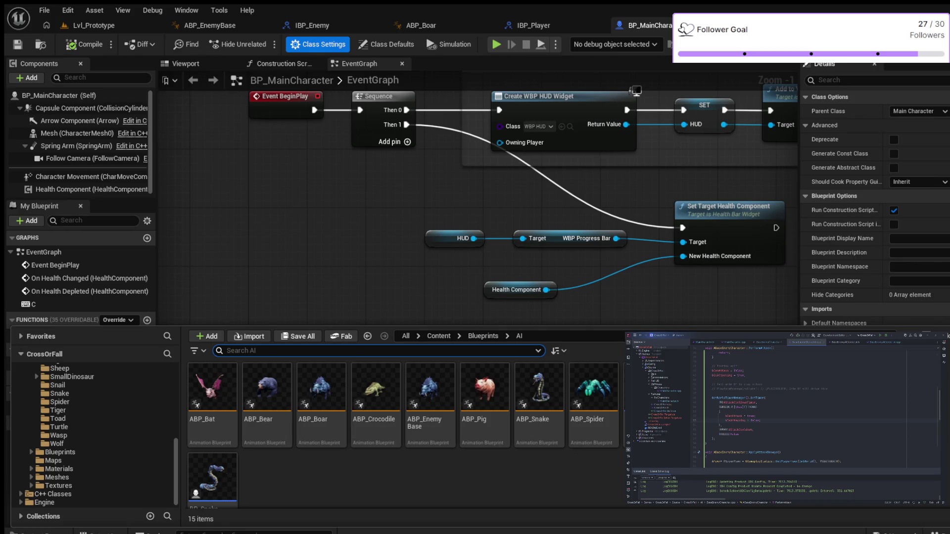
pyautogui.scroll(-1, 403, 431)
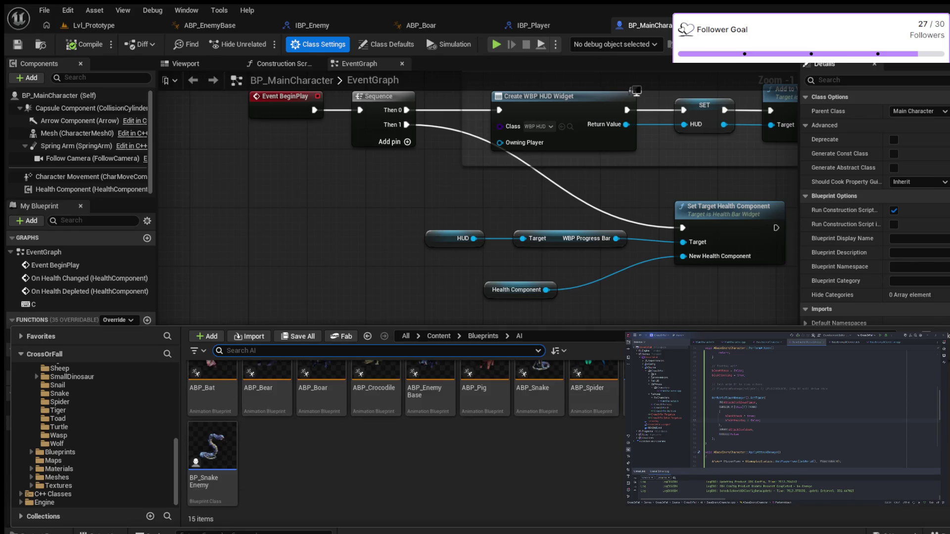
pyautogui.scroll(1, 403, 430)
pyautogui.doubleClick(213, 475)
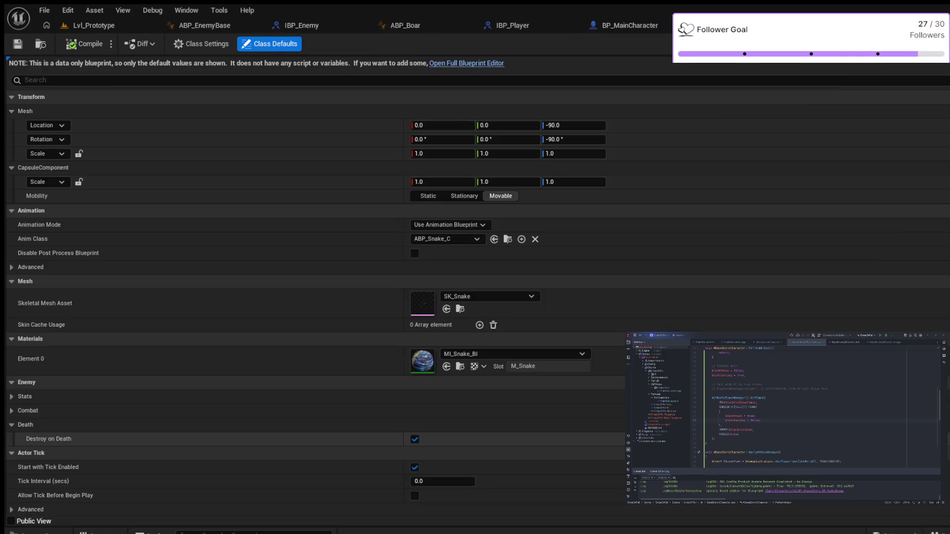
# Switch BP_SnakeEnemy to the full Blueprint Editor and add IEnemy under Class Settings' Implemented Interfaces.
pyautogui.click(467, 63)
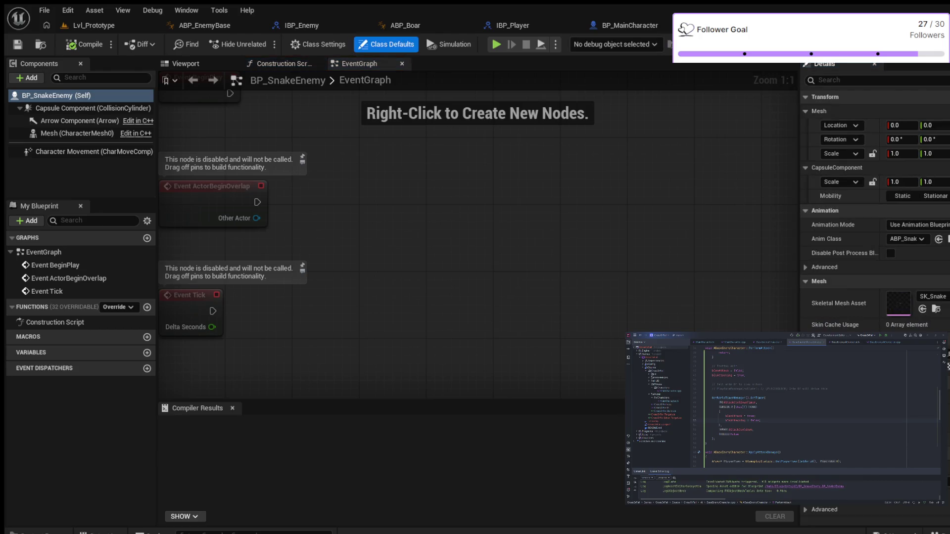
pyautogui.scroll(-15, 875, 223)
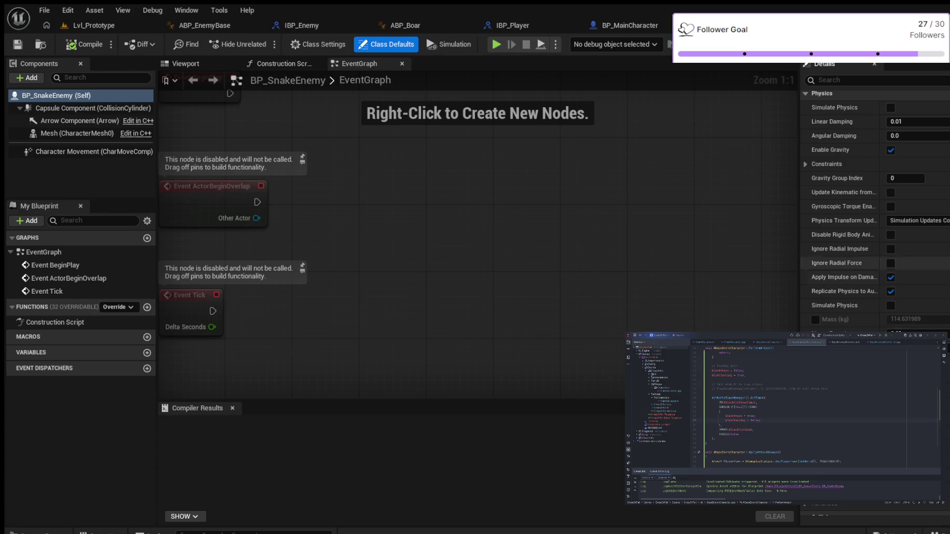
pyautogui.click(319, 44)
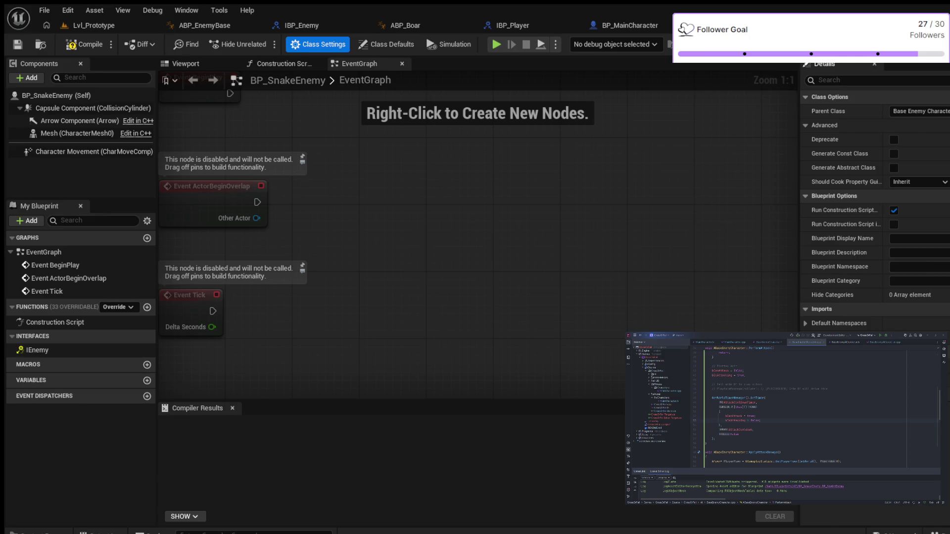
pyautogui.scroll(-3, 475, 314)
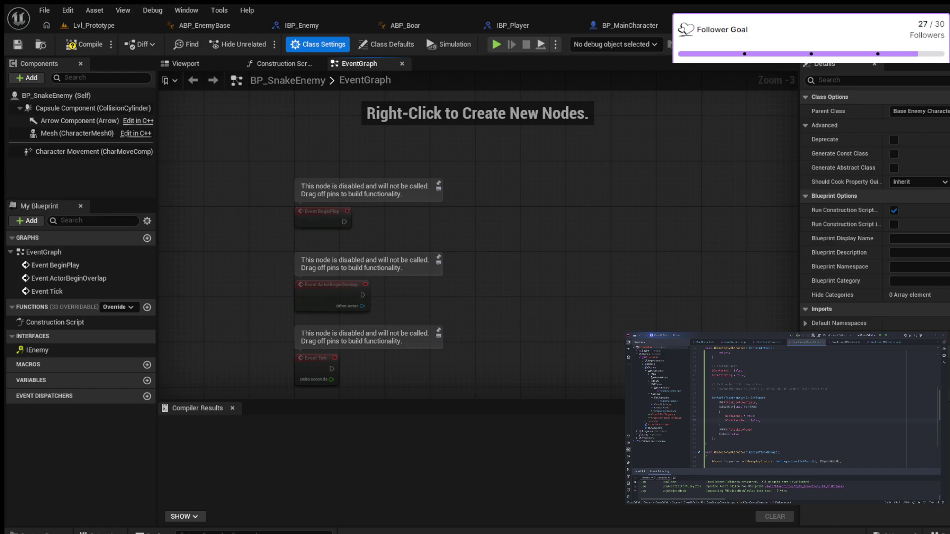
# Compile BP_SnakeEnemy and inspect its default BeginPlay, ActorBeginOverlap and Tick event nodes.
pyautogui.press('F7')
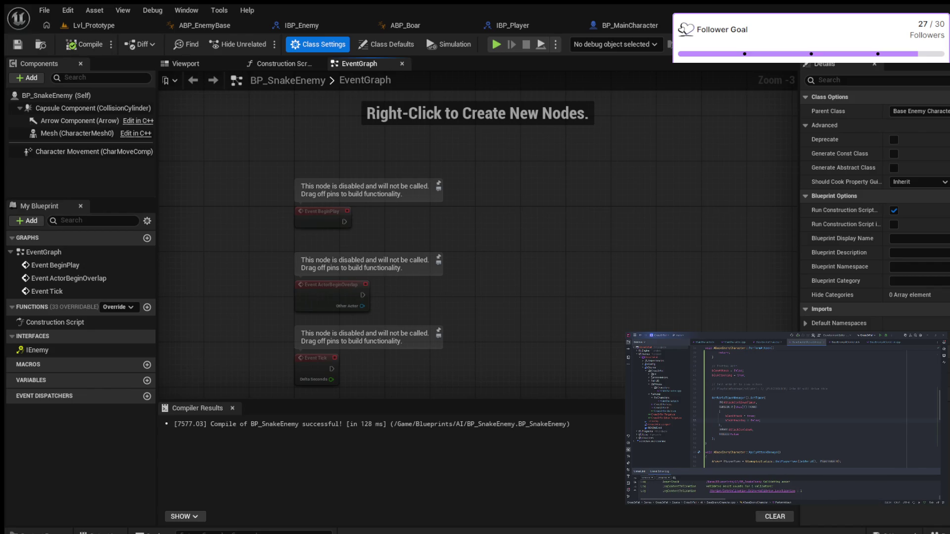
pyautogui.moveTo(494, 212)
pyautogui.mouseDown()
pyautogui.moveTo(619, 261)
pyautogui.moveTo(648, 235)
pyautogui.moveTo(691, 284)
pyautogui.mouseUp()
pyautogui.scroll(-2, 422, 234)
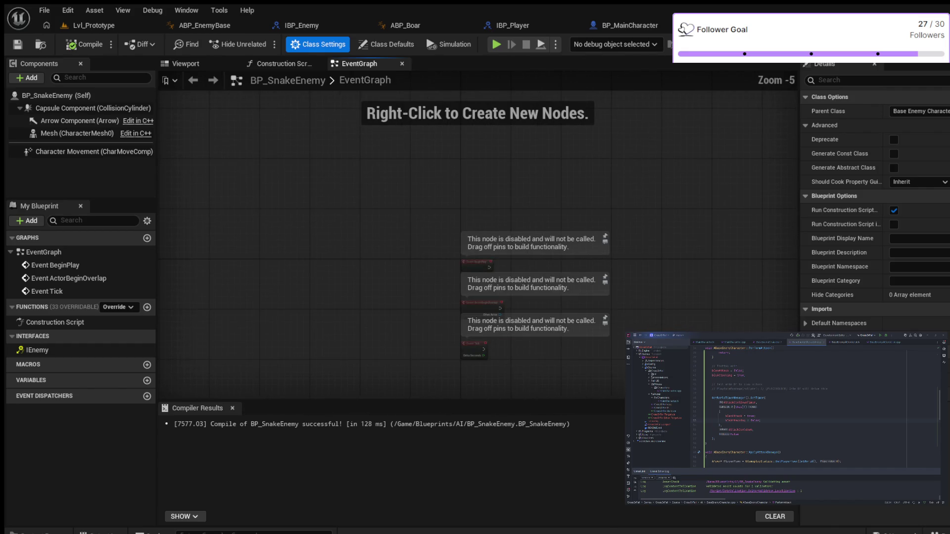
pyautogui.scroll(4, 471, 195)
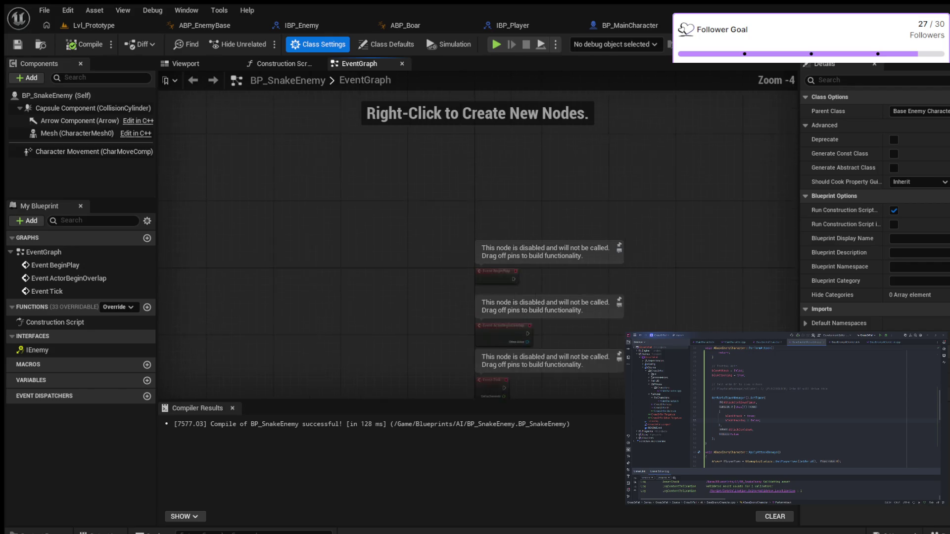
pyautogui.moveTo(470, 195)
pyautogui.mouseDown()
pyautogui.moveTo(449, 178)
pyautogui.moveTo(305, 175)
pyautogui.moveTo(377, 158)
pyautogui.mouseUp()
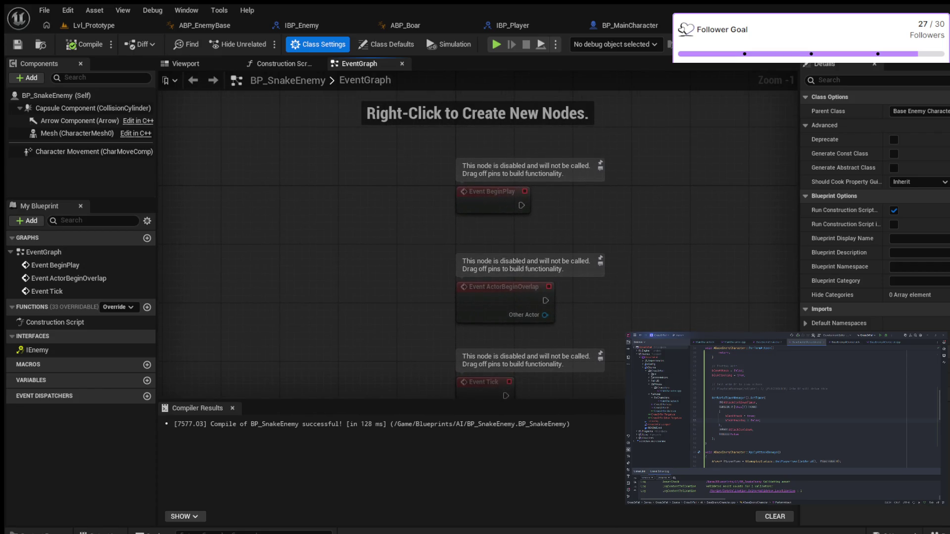
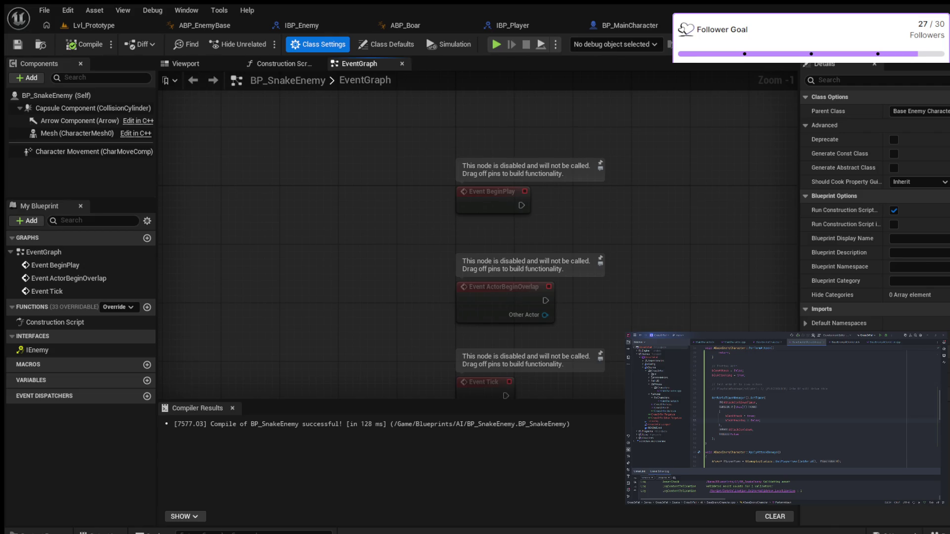
# Paste a Does Object Implement Interface node set to IBP_Player and frame it in the graph.
pyautogui.hotkey('ctrl', 'v')
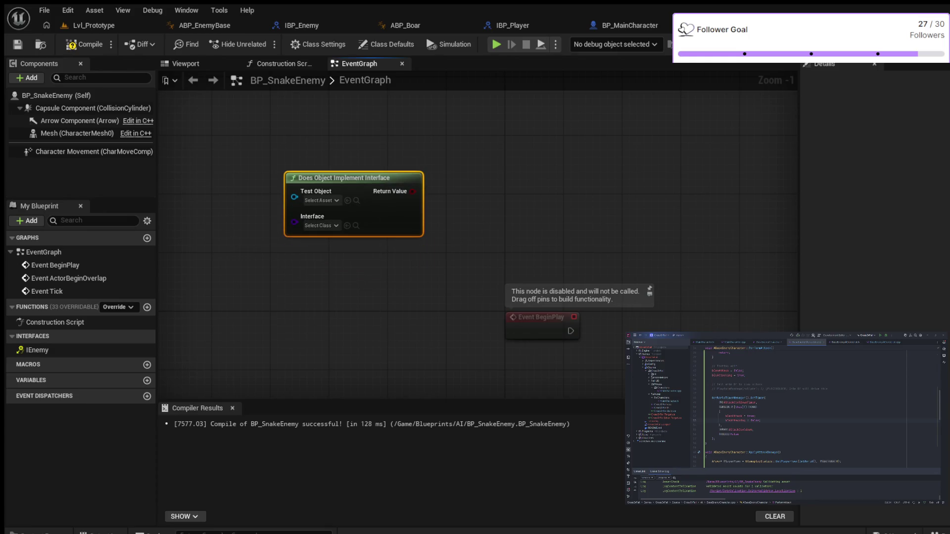
pyautogui.moveTo(381, 335); pyautogui.dragTo(407, 360)
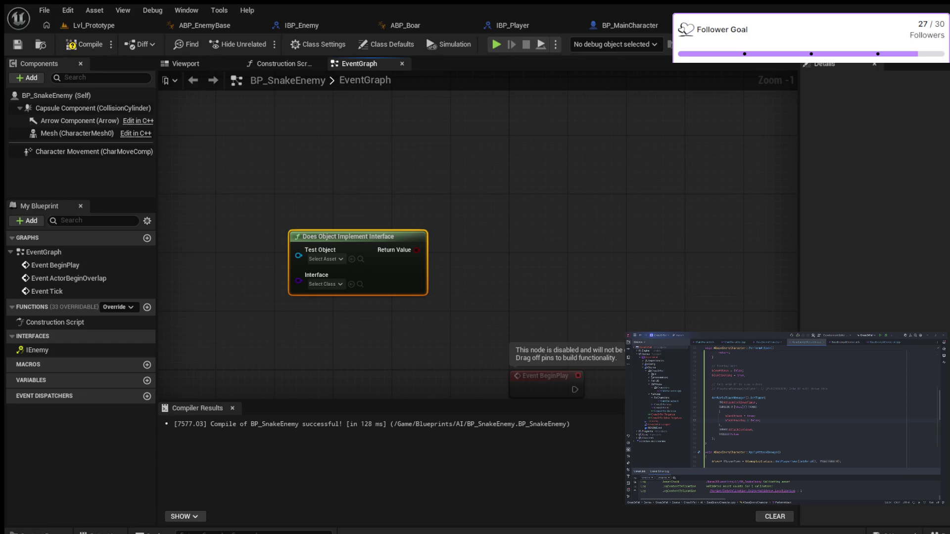
pyautogui.moveTo(350, 323); pyautogui.dragTo(415, 312)
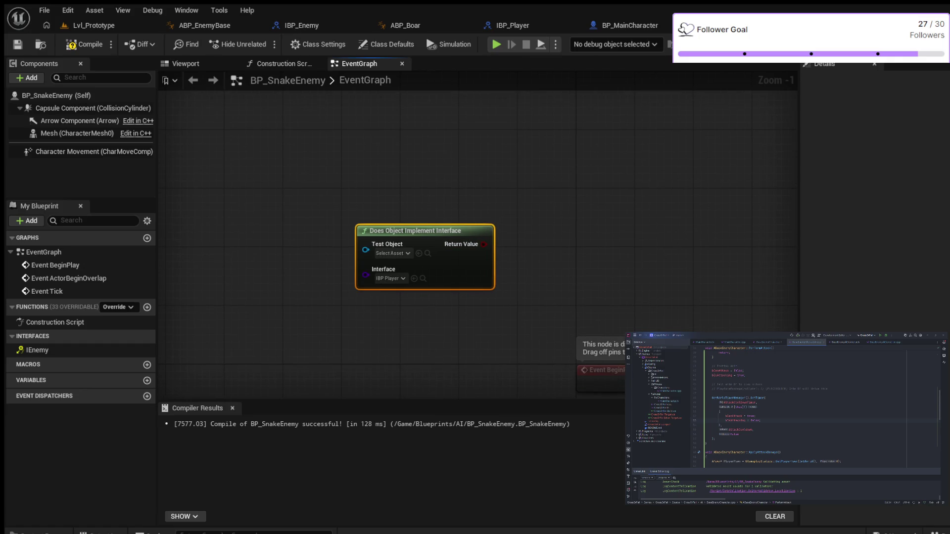
# Add a Branch fed by the interface check's Return Value and create a new variable, NewVar.
pyautogui.hotkey('ctrl', 'v')
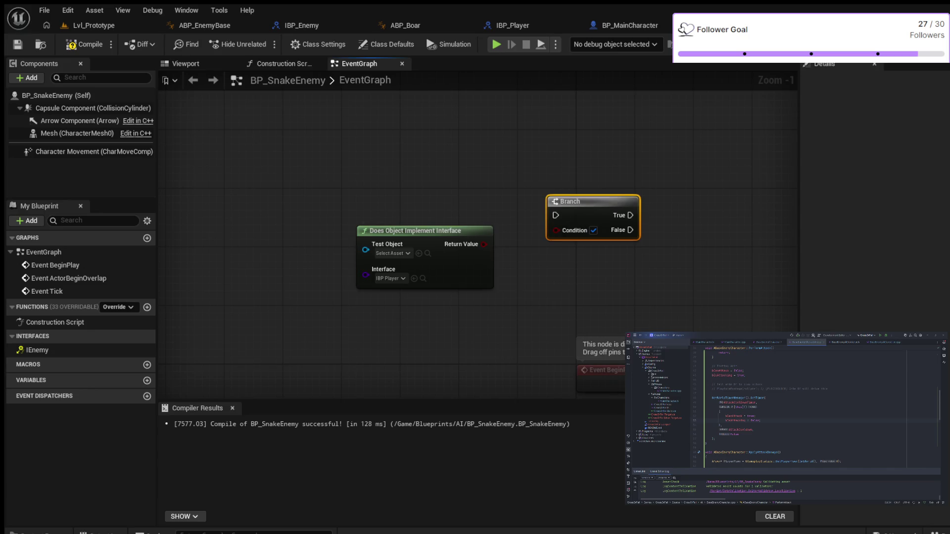
pyautogui.moveTo(484, 244); pyautogui.dragTo(556, 230)
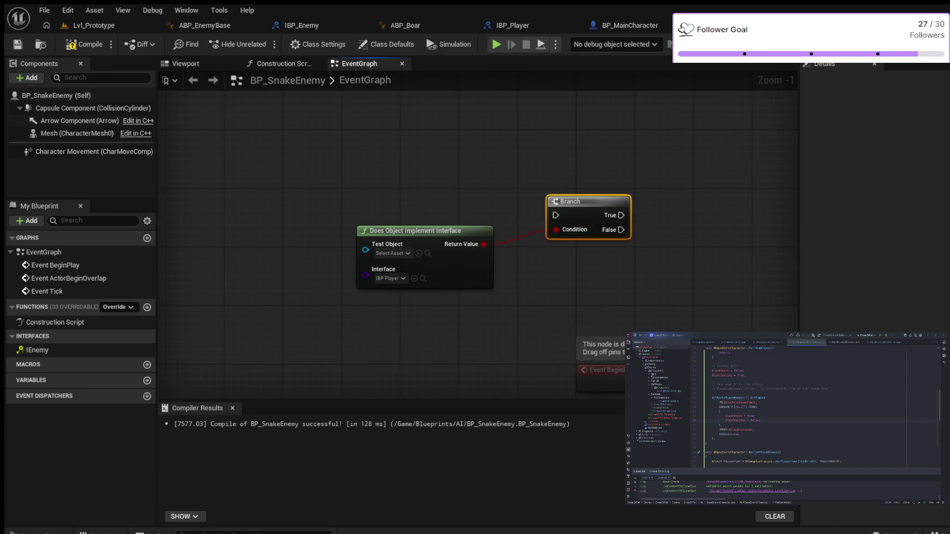
pyautogui.moveTo(425, 278); pyautogui.dragTo(345, 286)
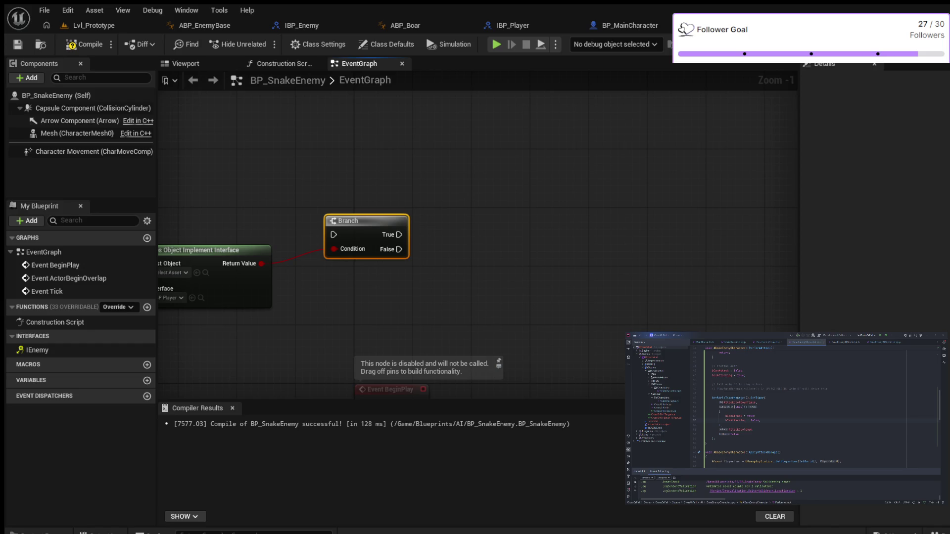
pyautogui.moveTo(374, 237); pyautogui.dragTo(443, 213)
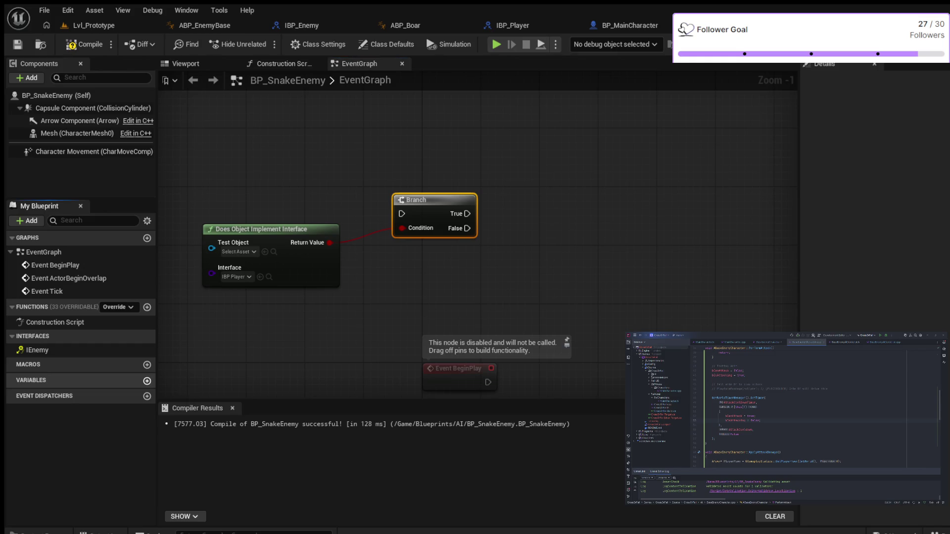
pyautogui.click(147, 381)
pyautogui.press('Return')
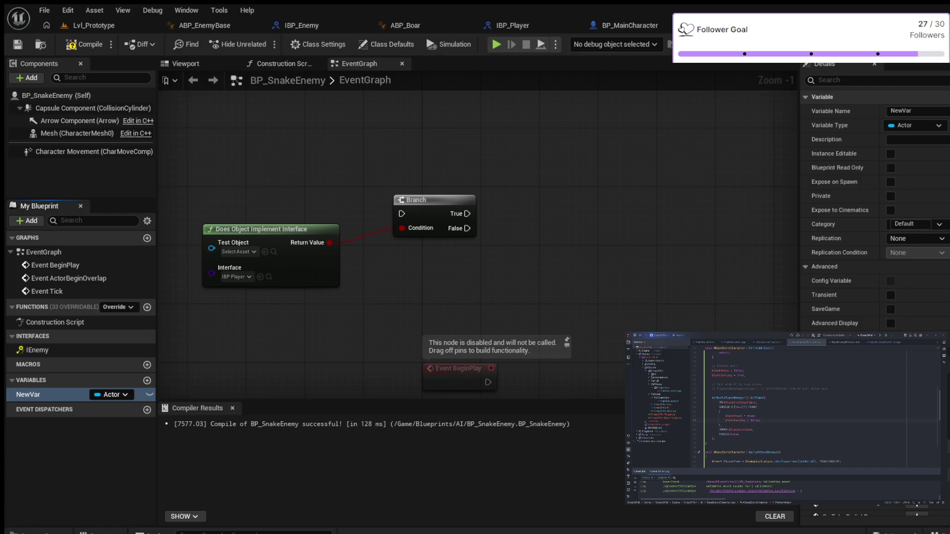
# Rename the NewVar variable to Player and select it in My Blueprint.
pyautogui.press('F2')
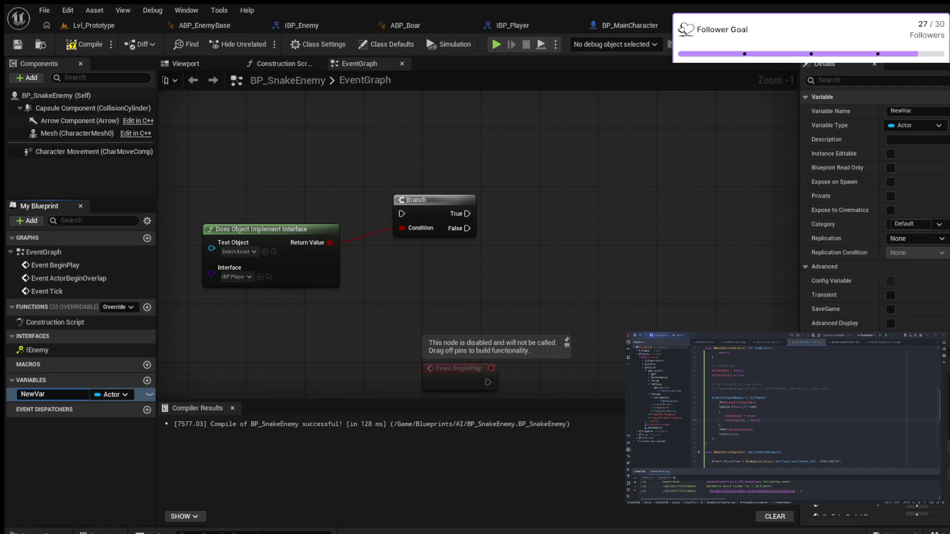
pyautogui.press('BackSpace')
pyautogui.press('BackSpace')
pyautogui.press('BackSpace')
pyautogui.write('Player')
pyautogui.press('Return')
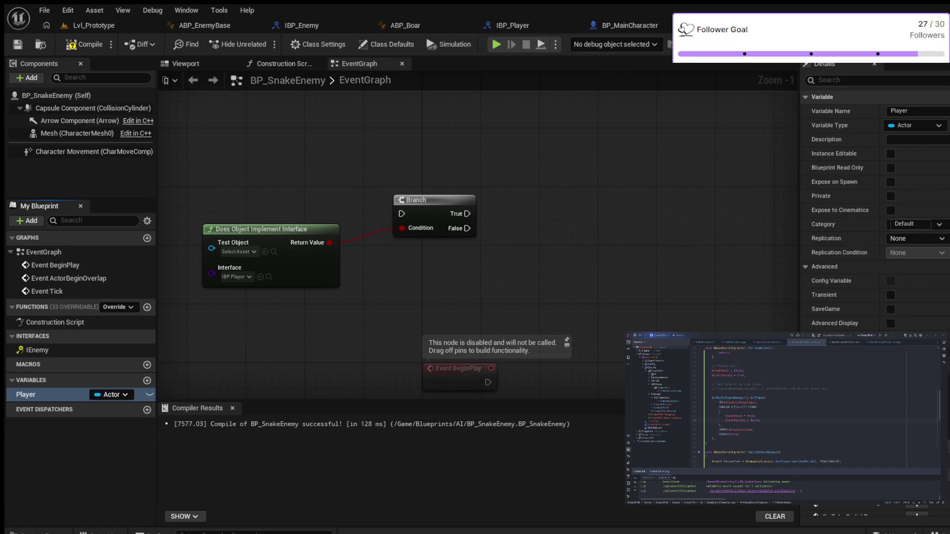
pyautogui.click(26, 395)
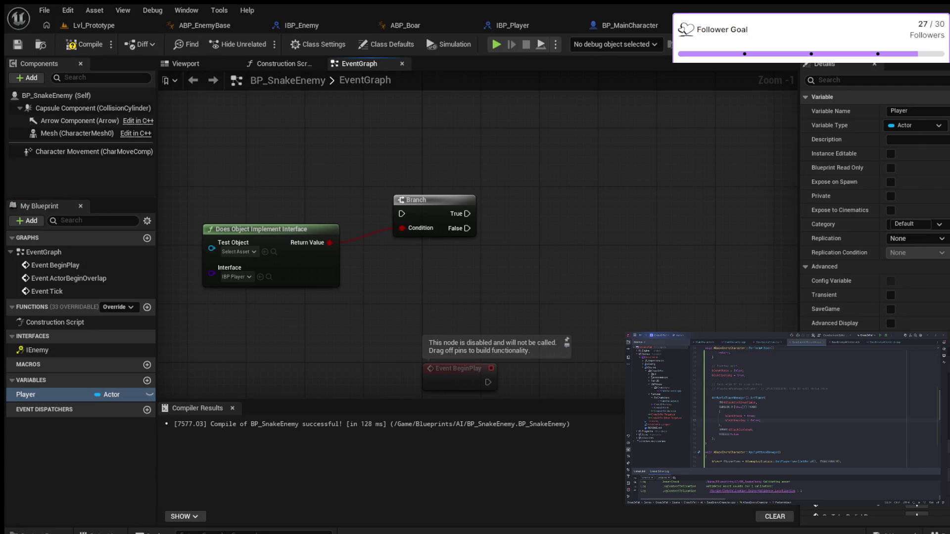
# Place a SET Player node wired from the Branch's True output with a straightened wire.
pyautogui.moveTo(26, 395); pyautogui.dragTo(549, 226)
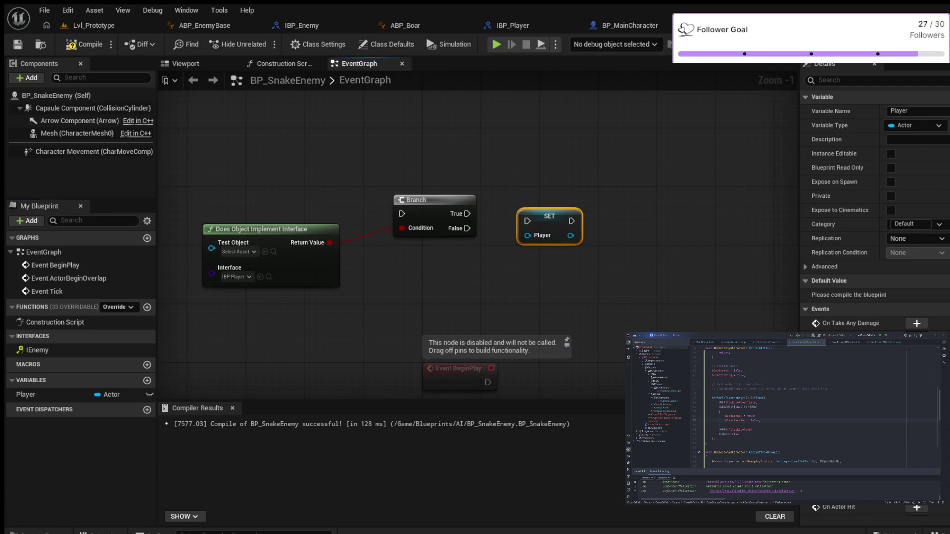
pyautogui.moveTo(467, 214); pyautogui.dragTo(528, 221)
pyautogui.press('q')
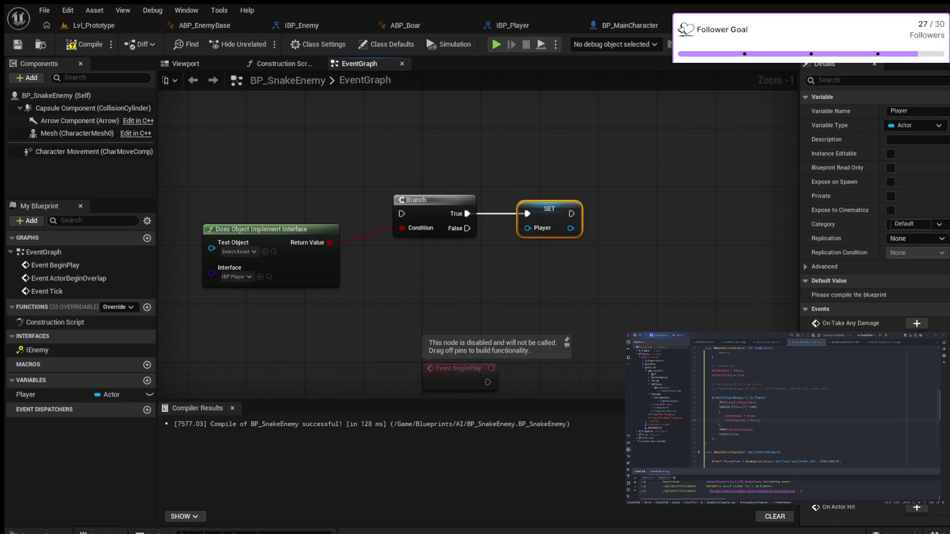
pyautogui.moveTo(616, 270)
pyautogui.mouseDown()
pyautogui.moveTo(604, 265)
pyautogui.moveTo(632, 259)
pyautogui.moveTo(604, 270)
pyautogui.mouseUp()
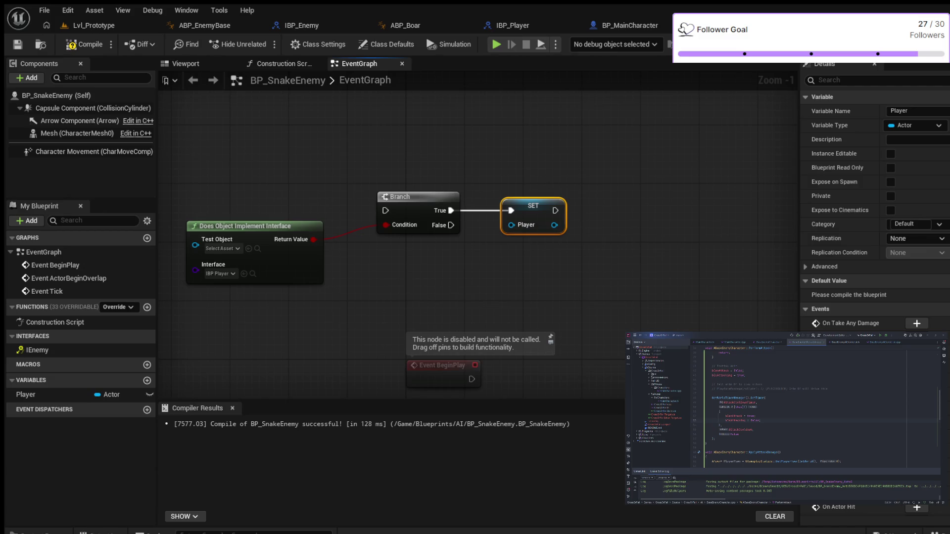
# Compile, then show the snake in the Viewport with Capsule Component selected.
pyautogui.click(84, 44)
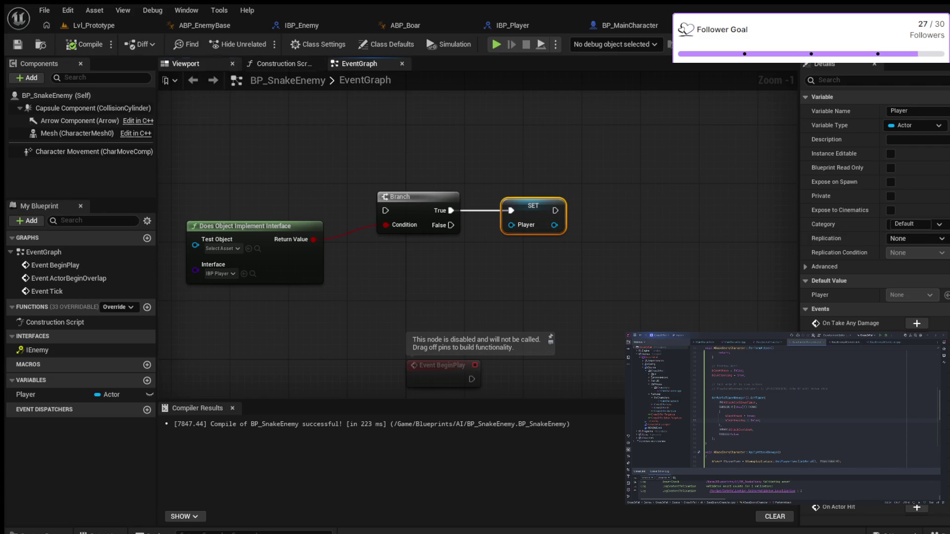
pyautogui.click(186, 63)
pyautogui.click(94, 108)
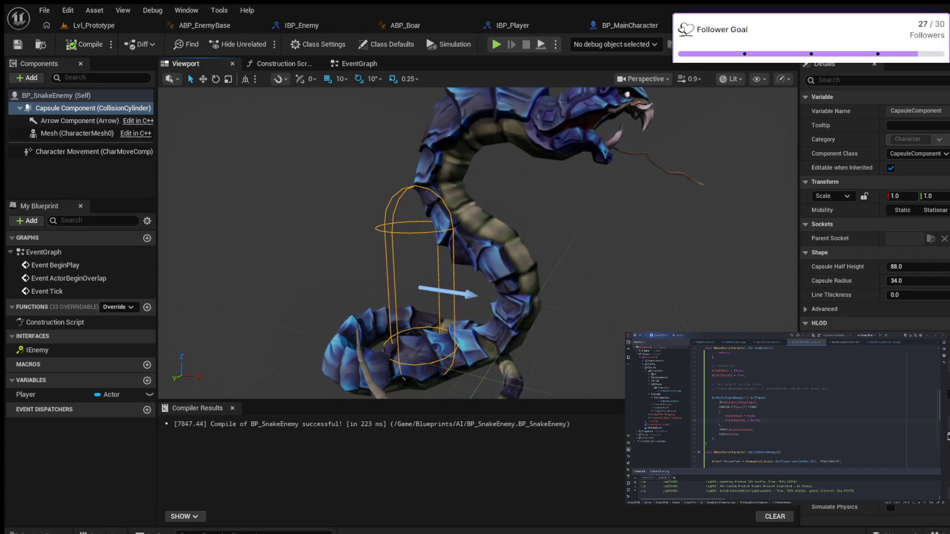
pyautogui.click(56, 95)
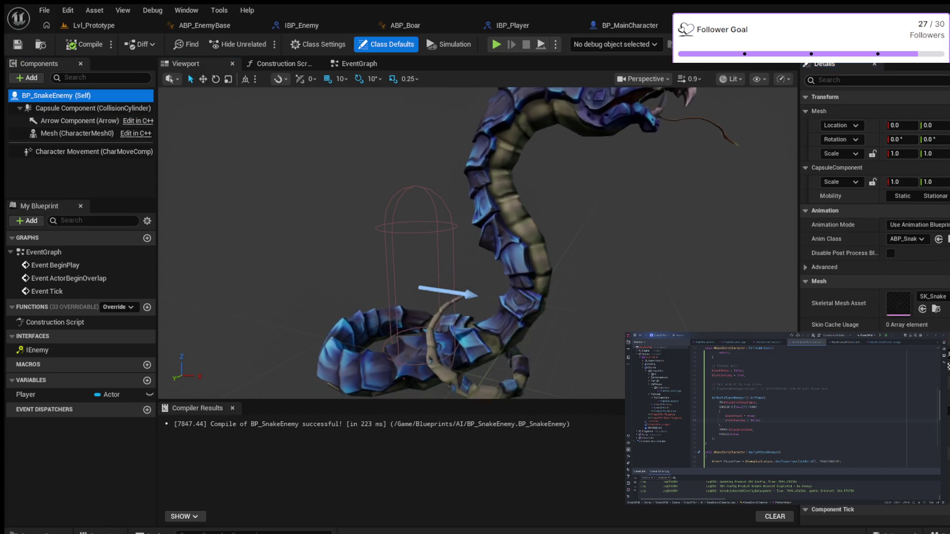
# Filter the class defaults by 'collision' and scroll through the Collision section.
pyautogui.write('collision')
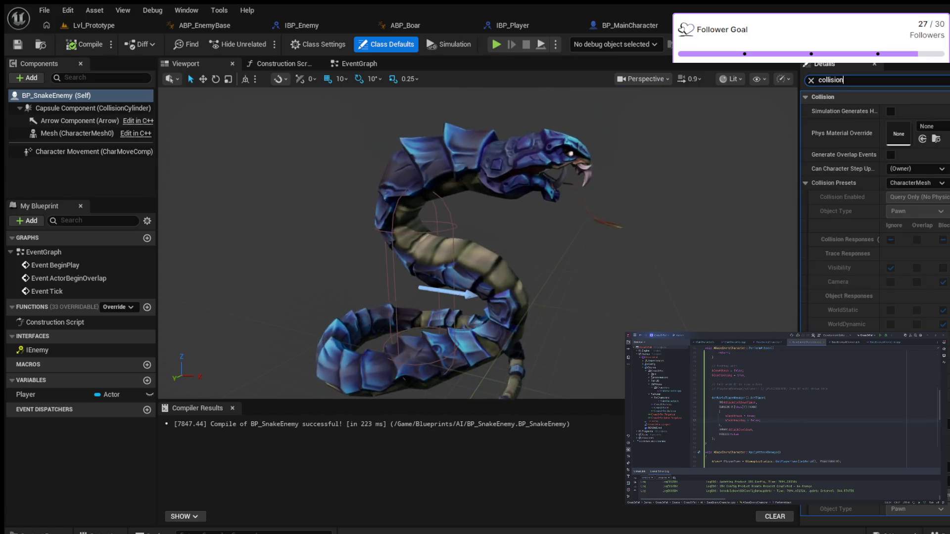
pyautogui.scroll(-3, 874, 208)
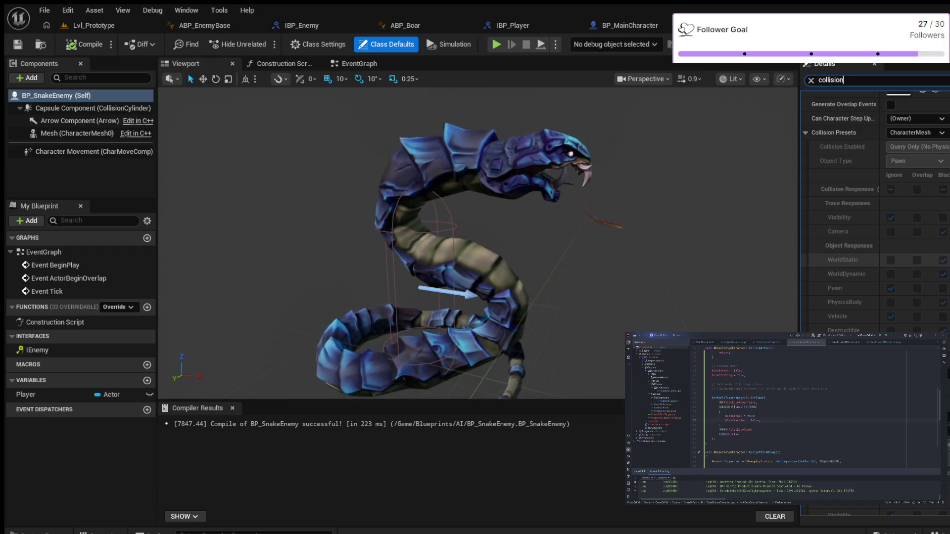
pyautogui.scroll(3, 874, 208)
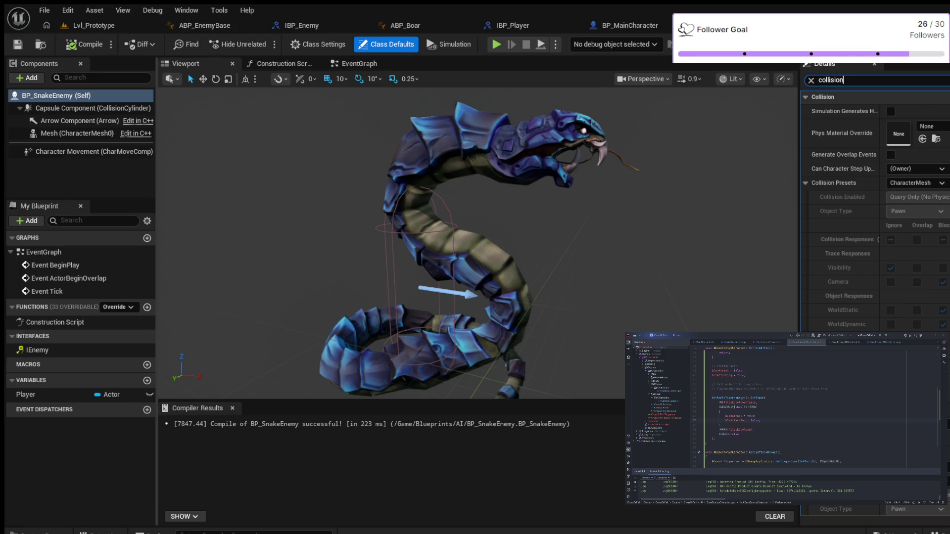
# Switch from BP_SnakeEnemy to the ABP_EnemyBase tab to show its EventGraph.
pyautogui.click(204, 25)
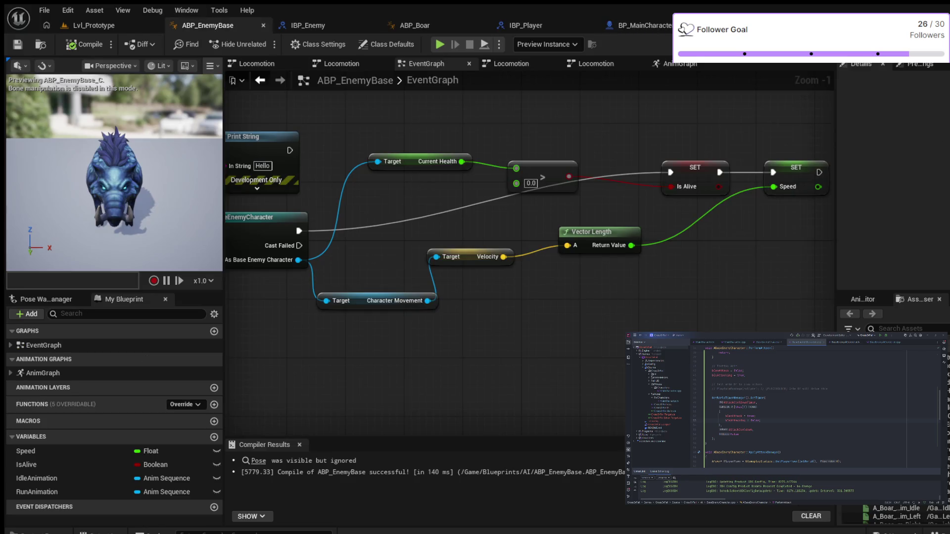
pyautogui.moveTo(291, 322)
pyautogui.mouseDown()
pyautogui.moveTo(338, 339)
pyautogui.moveTo(405, 333)
pyautogui.moveTo(383, 341)
pyautogui.mouseUp()
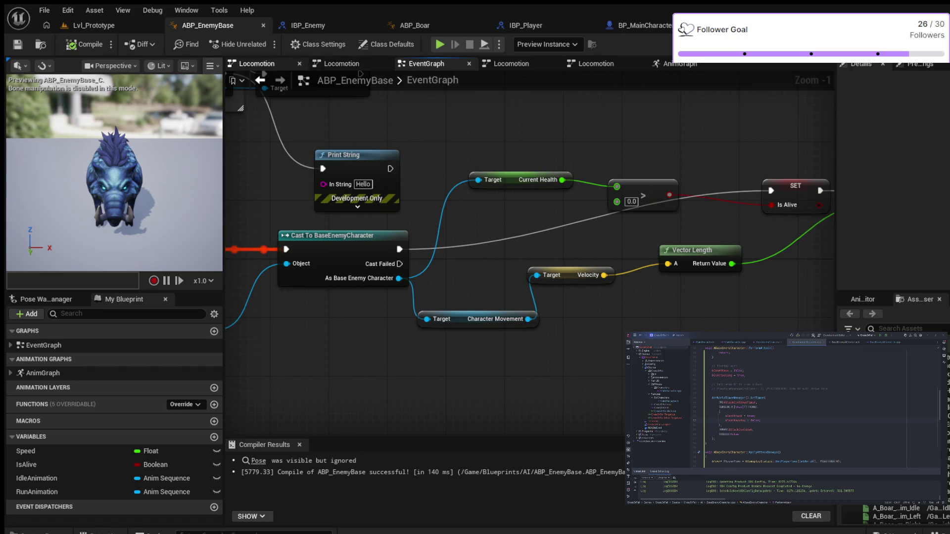
pyautogui.click(341, 63)
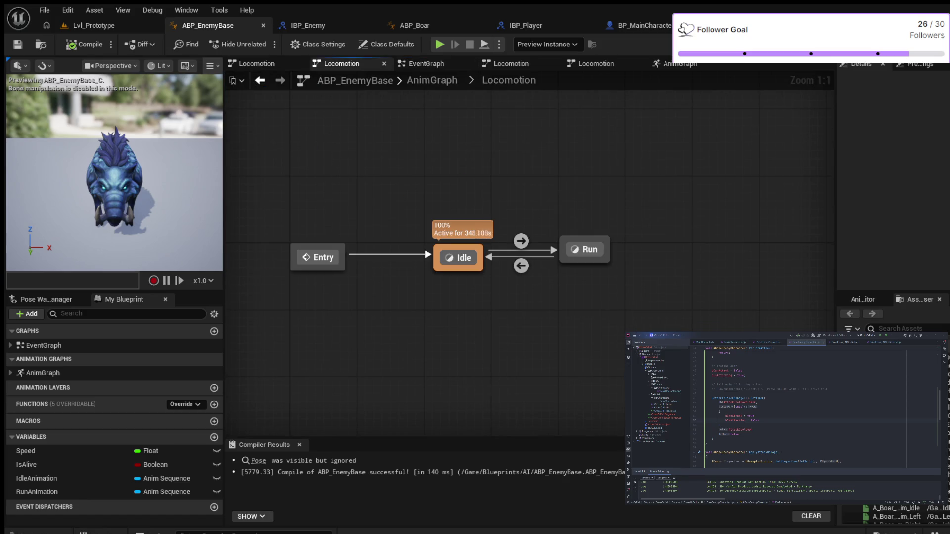
pyautogui.click(432, 80)
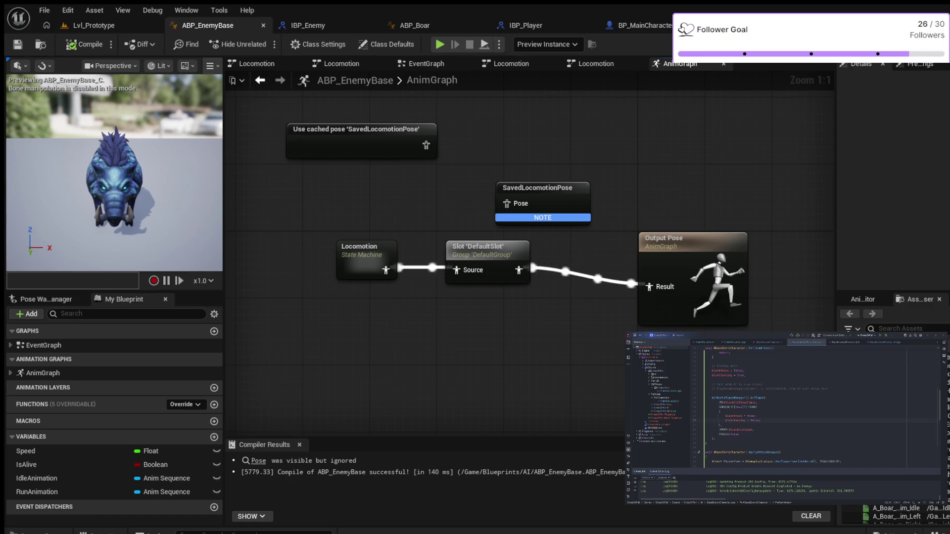
pyautogui.click(341, 63)
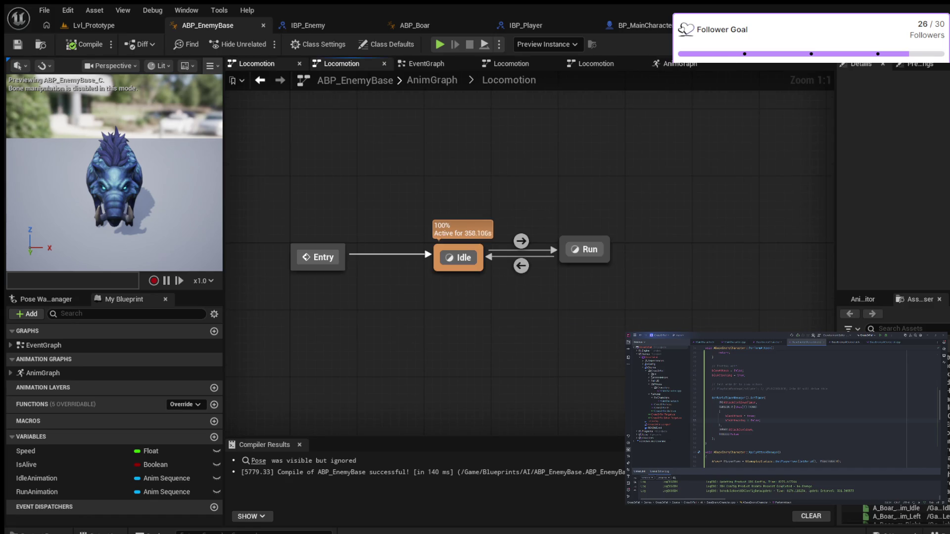
pyautogui.click(426, 63)
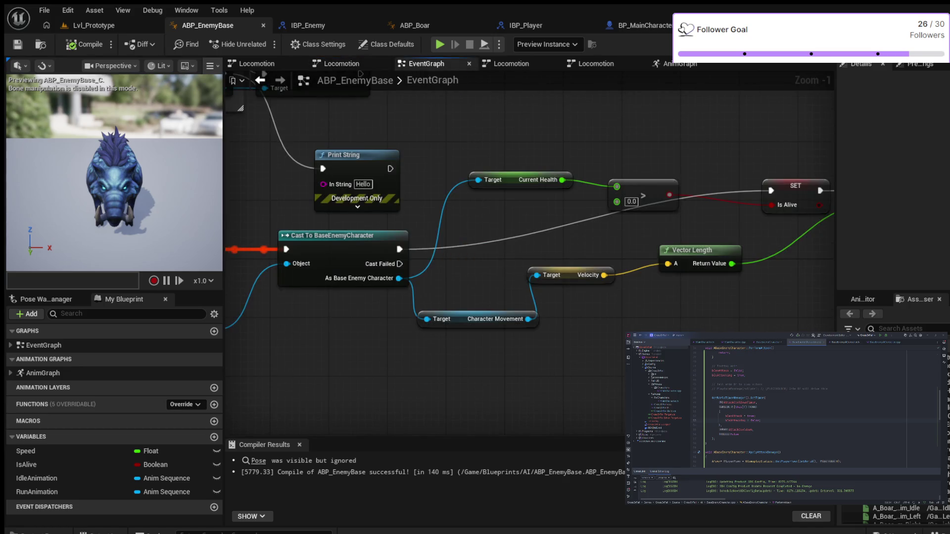
pyautogui.moveTo(542, 129)
pyautogui.mouseDown()
pyautogui.moveTo(360, 153)
pyautogui.moveTo(477, 186)
pyautogui.moveTo(610, 261)
pyautogui.moveTo(705, 265)
pyautogui.moveTo(741, 238)
pyautogui.moveTo(734, 236)
pyautogui.mouseUp()
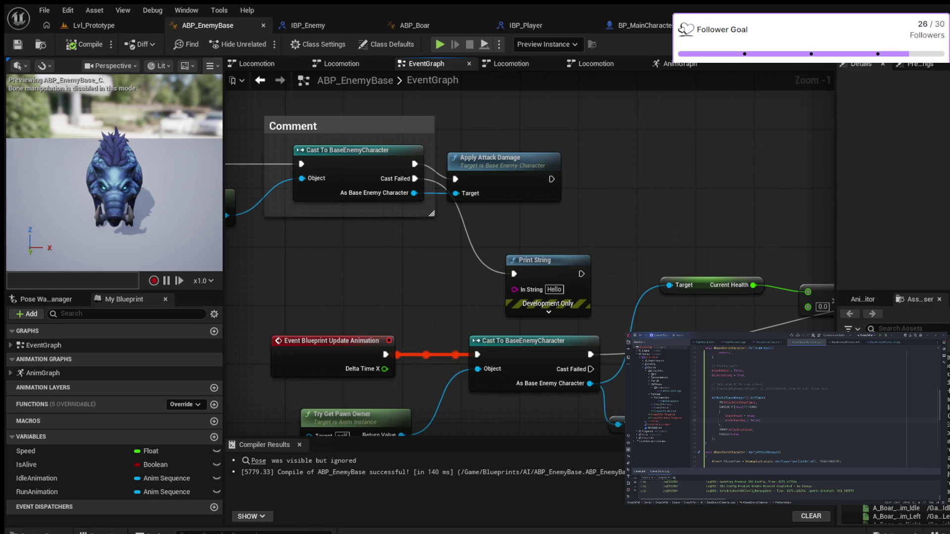
# Delete the debug Print String after Apply Attack Damage and save ABP_EnemyBase with Ctrl+S.
pyautogui.moveTo(537, 260); pyautogui.dragTo(559, 238)
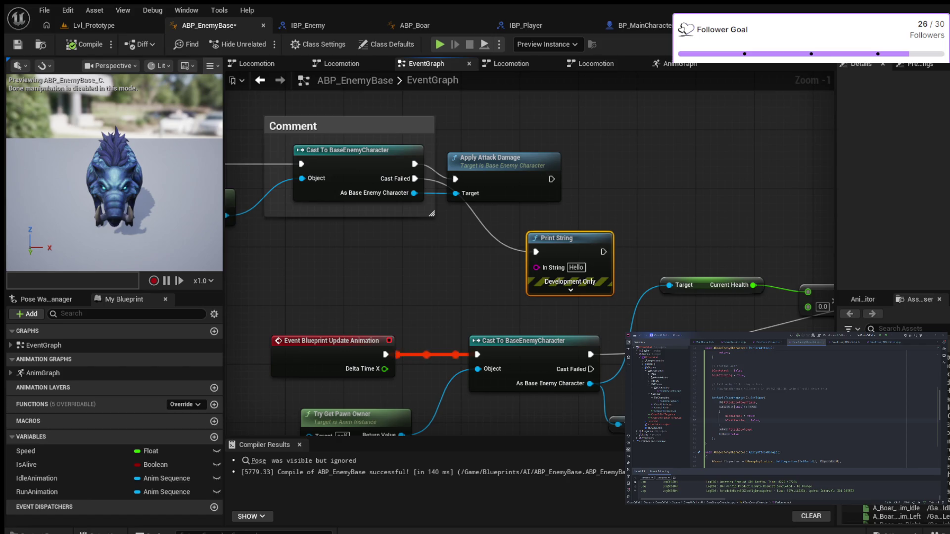
pyautogui.press('Delete')
pyautogui.hotkey('ctrl', 's')
pyautogui.moveTo(475, 242)
pyautogui.mouseDown()
pyautogui.moveTo(621, 180)
pyautogui.moveTo(588, 256)
pyautogui.moveTo(383, 222)
pyautogui.mouseUp()
pyautogui.moveTo(605, 185); pyautogui.dragTo(272, 195)
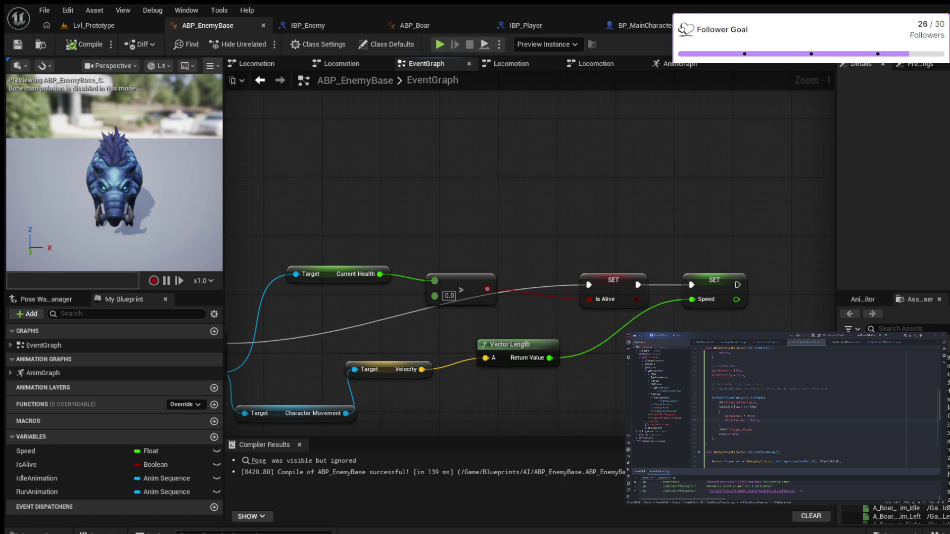
pyautogui.moveTo(297, 191)
pyautogui.mouseDown()
pyautogui.moveTo(574, 142)
pyautogui.moveTo(594, 221)
pyautogui.moveTo(611, 206)
pyautogui.moveTo(602, 145)
pyautogui.moveTo(492, 180)
pyautogui.moveTo(392, 85)
pyautogui.moveTo(358, 153)
pyautogui.moveTo(346, 148)
pyautogui.mouseUp()
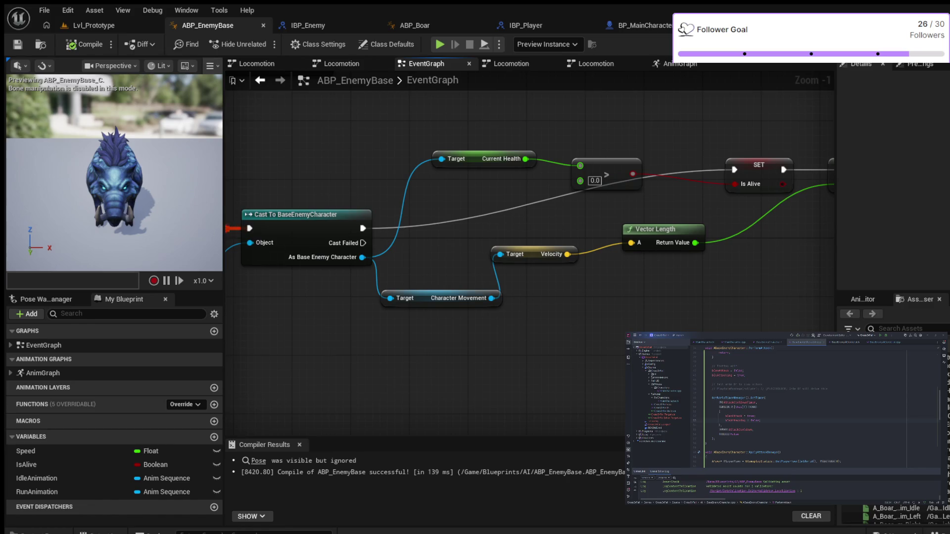
pyautogui.moveTo(435, 110)
pyautogui.mouseDown()
pyautogui.moveTo(226, 104)
pyautogui.moveTo(412, 89)
pyautogui.mouseUp()
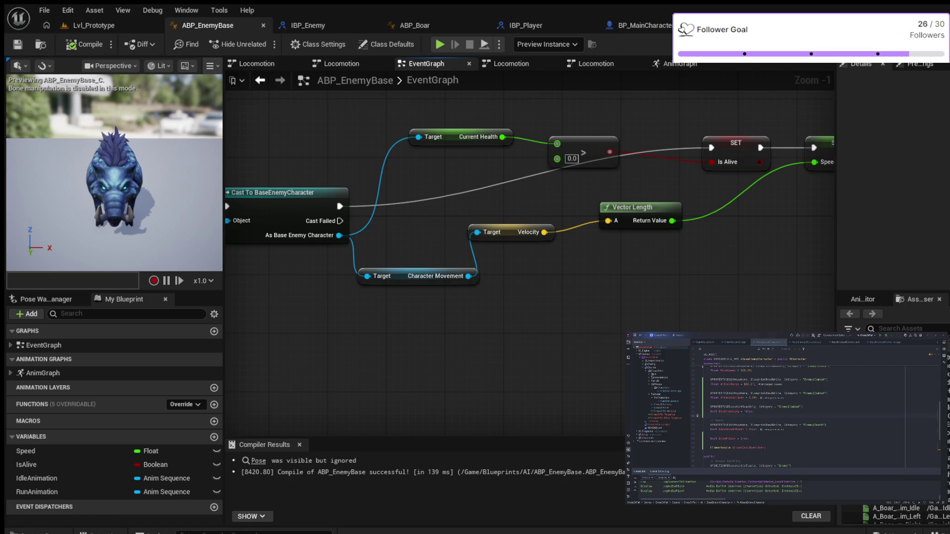
pyautogui.scroll(-2, 435, 377)
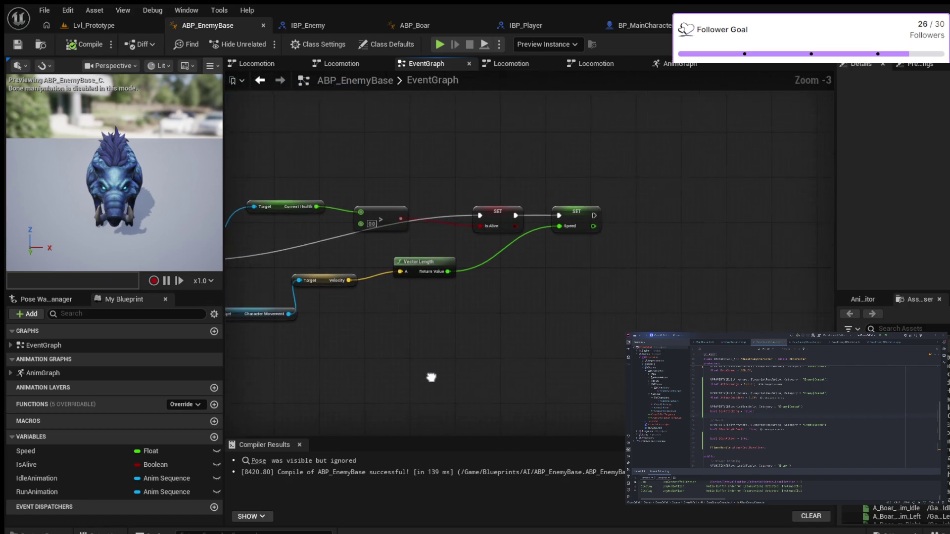
pyautogui.moveTo(412, 403); pyautogui.dragTo(602, 389)
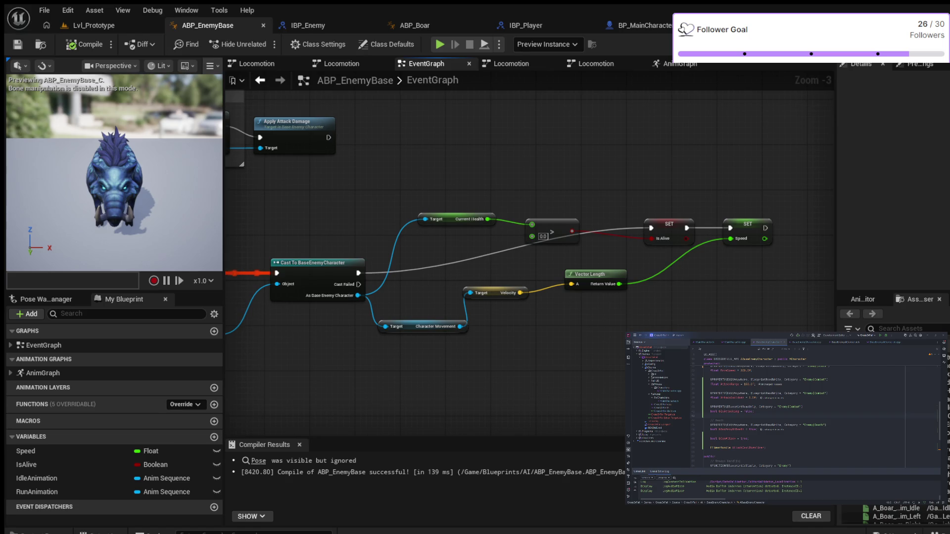
pyautogui.scroll(2, 460, 376)
pyautogui.moveTo(462, 365)
pyautogui.mouseDown()
pyautogui.moveTo(574, 380)
pyautogui.moveTo(423, 369)
pyautogui.moveTo(369, 376)
pyautogui.mouseUp()
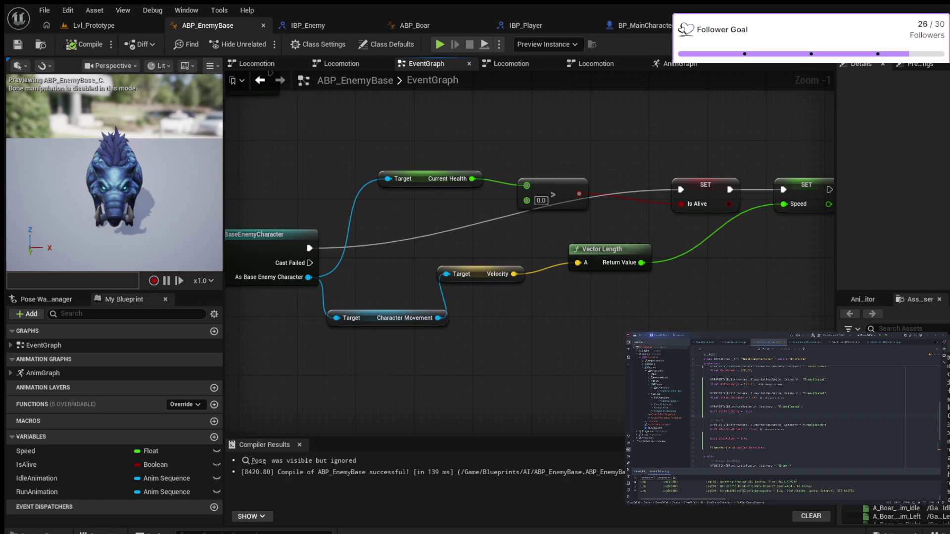
# Drag two test wires from As Base Enemy Character and release them unconnected.
pyautogui.moveTo(309, 277); pyautogui.dragTo(675, 304)
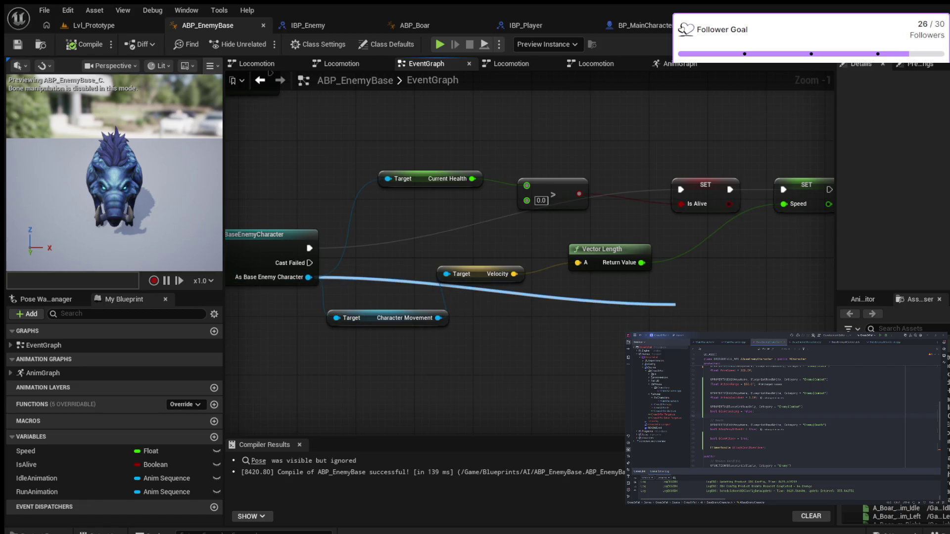
pyautogui.moveTo(675, 304); pyautogui.dragTo(675, 305)
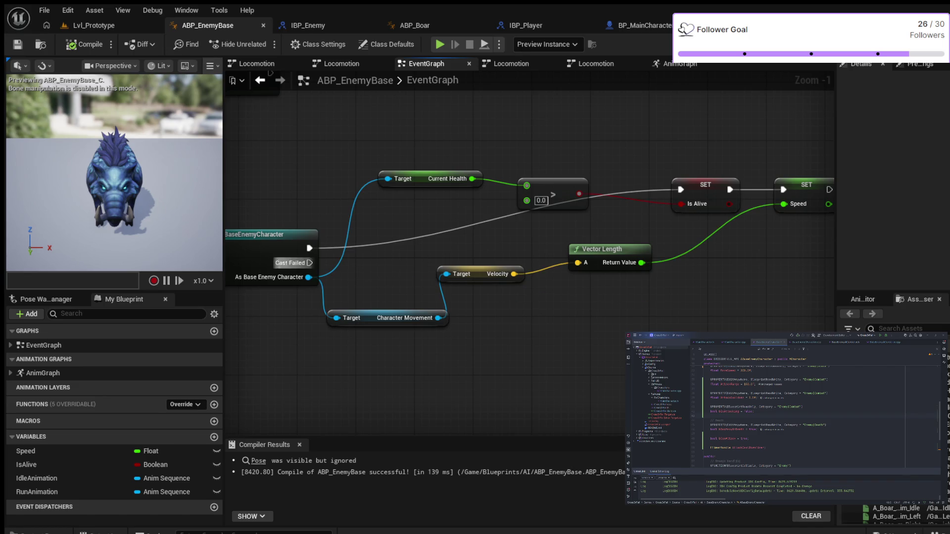
pyautogui.moveTo(308, 277)
pyautogui.mouseDown()
pyautogui.moveTo(470, 341)
pyautogui.moveTo(560, 325)
pyautogui.mouseUp()
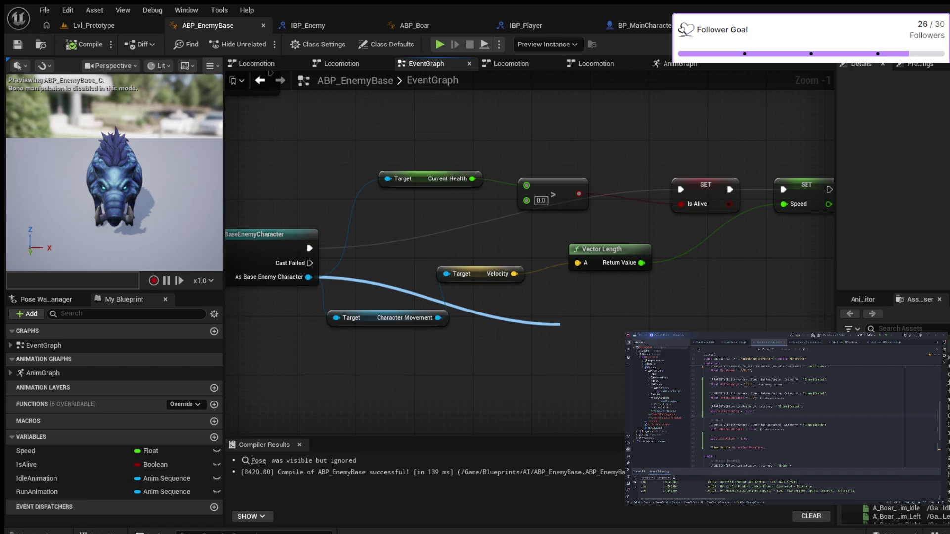
pyautogui.moveTo(560, 324); pyautogui.dragTo(309, 277)
# Nudge the SET Speed node slightly right and return to Event Blueprint Update Animation.
pyautogui.moveTo(695, 298)
pyautogui.mouseDown()
pyautogui.moveTo(634, 326)
pyautogui.moveTo(399, 355)
pyautogui.moveTo(456, 372)
pyautogui.moveTo(469, 387)
pyautogui.mouseUp()
pyautogui.moveTo(543, 262); pyautogui.dragTo(573, 262)
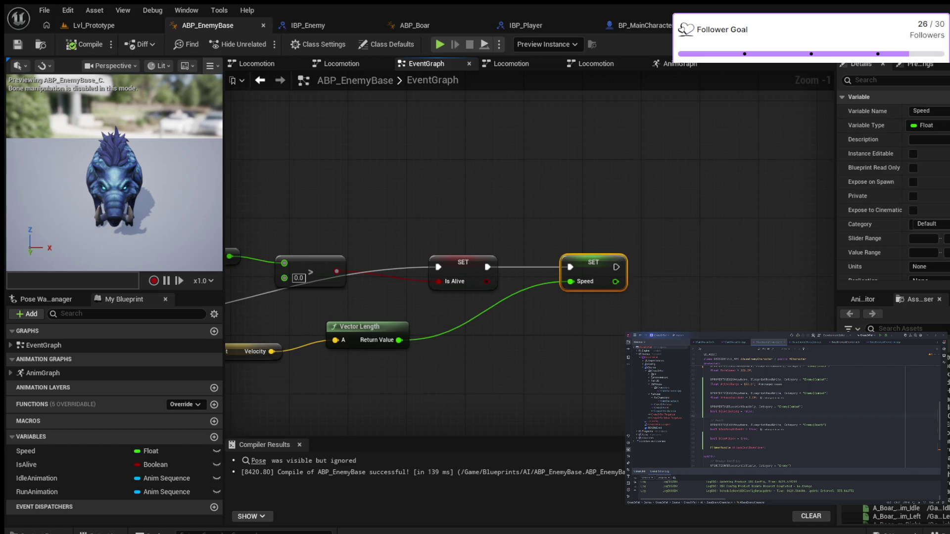
pyautogui.moveTo(539, 356); pyautogui.dragTo(677, 327)
pyautogui.moveTo(277, 302)
pyautogui.mouseDown()
pyautogui.moveTo(506, 300)
pyautogui.moveTo(559, 124)
pyautogui.moveTo(534, 165)
pyautogui.moveTo(518, 155)
pyautogui.moveTo(337, 149)
pyautogui.mouseUp()
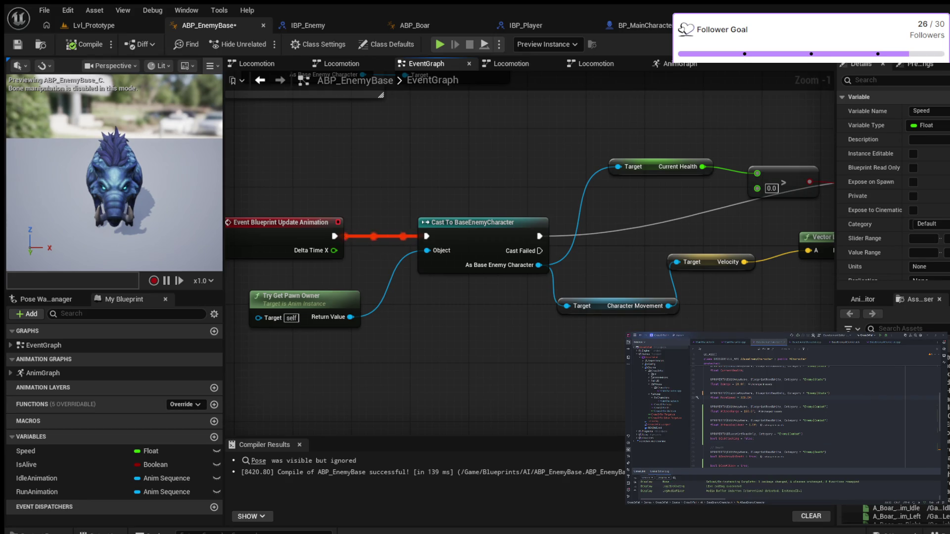
pyautogui.moveTo(479, 346)
pyautogui.mouseDown()
pyautogui.moveTo(547, 331)
pyautogui.moveTo(329, 336)
pyautogui.mouseUp()
pyautogui.moveTo(579, 313); pyautogui.dragTo(517, 309)
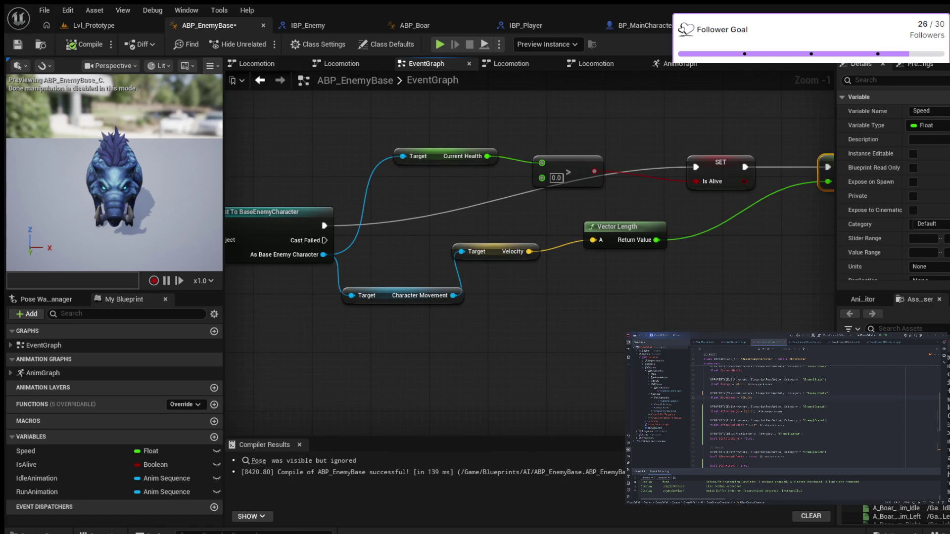
pyautogui.scroll(-3, 567, 320)
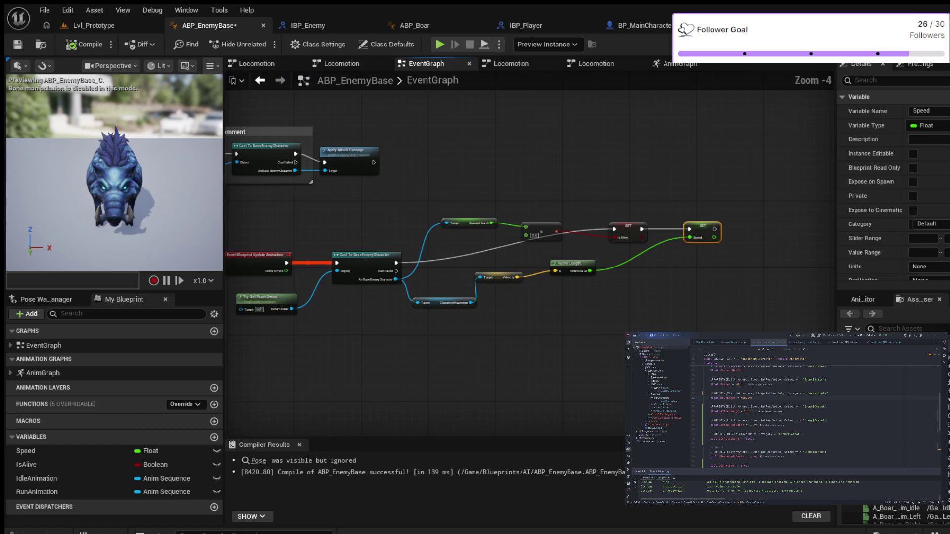
pyautogui.scroll(5, 567, 321)
pyautogui.moveTo(511, 300)
pyautogui.mouseDown()
pyautogui.moveTo(492, 339)
pyautogui.moveTo(279, 364)
pyautogui.mouseUp()
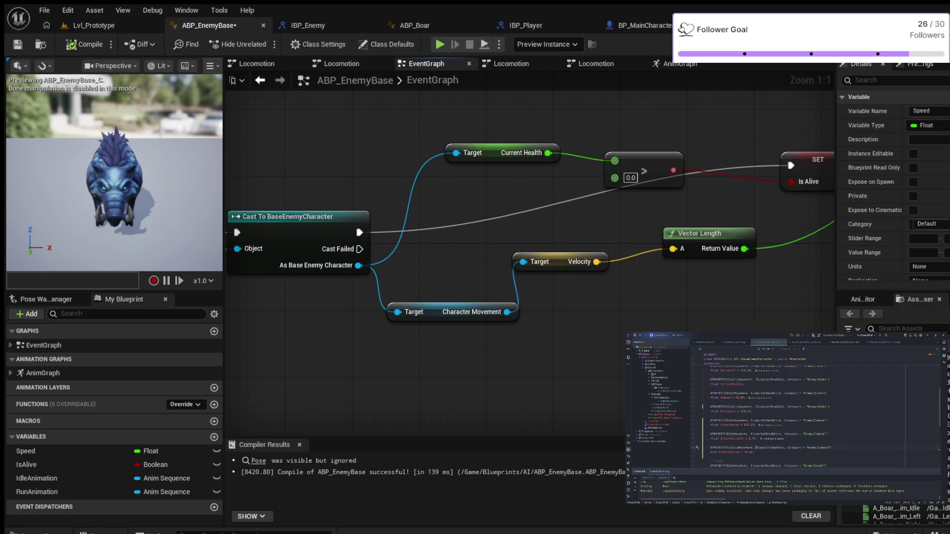
pyautogui.moveTo(578, 334)
pyautogui.mouseDown()
pyautogui.moveTo(541, 333)
pyautogui.moveTo(597, 340)
pyautogui.moveTo(568, 324)
pyautogui.mouseUp()
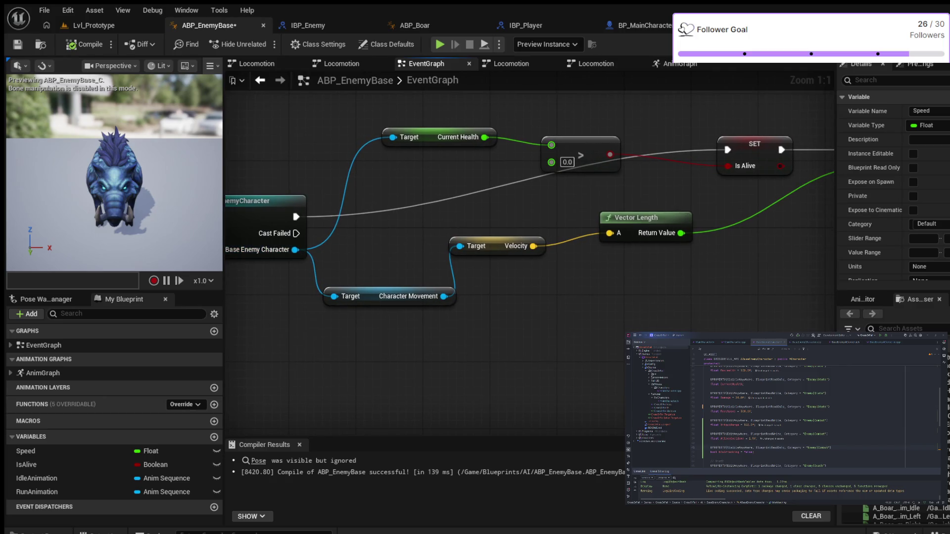
pyautogui.click(94, 25)
pyautogui.moveTo(295, 249); pyautogui.dragTo(578, 323)
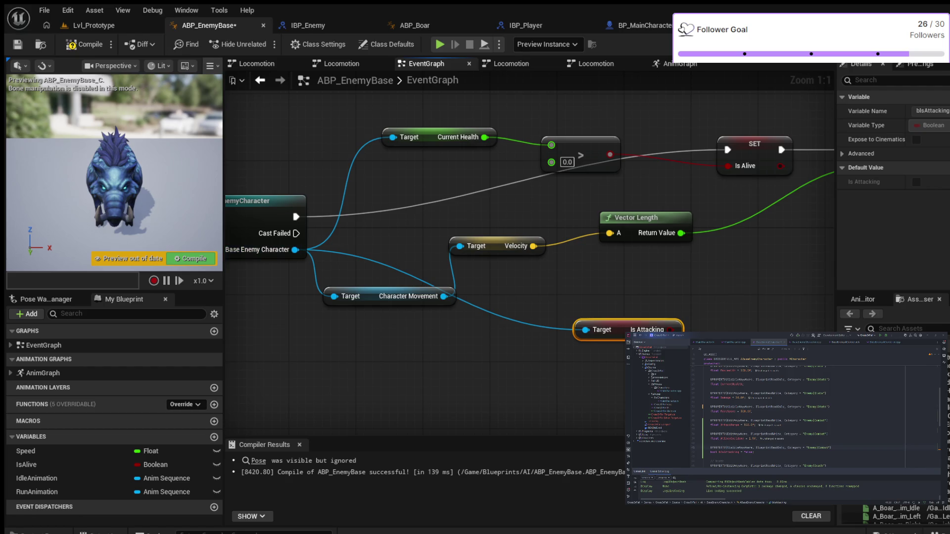
# Move the Is Attacking getter below SET Speed and paste an AND Boolean node beside it.
pyautogui.moveTo(544, 277); pyautogui.dragTo(273, 261)
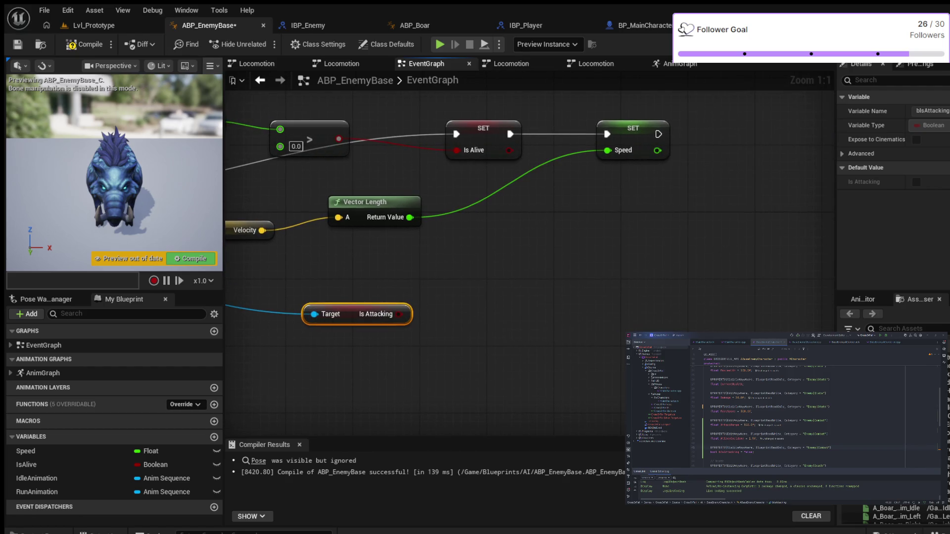
pyautogui.moveTo(341, 311)
pyautogui.mouseDown()
pyautogui.moveTo(660, 253)
pyautogui.moveTo(384, 262)
pyautogui.mouseUp()
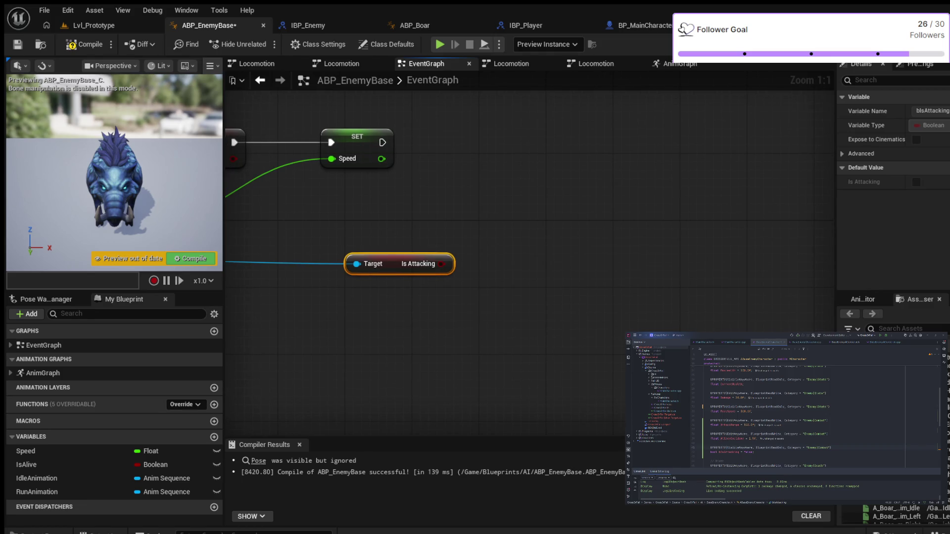
pyautogui.hotkey('ctrl', 'v')
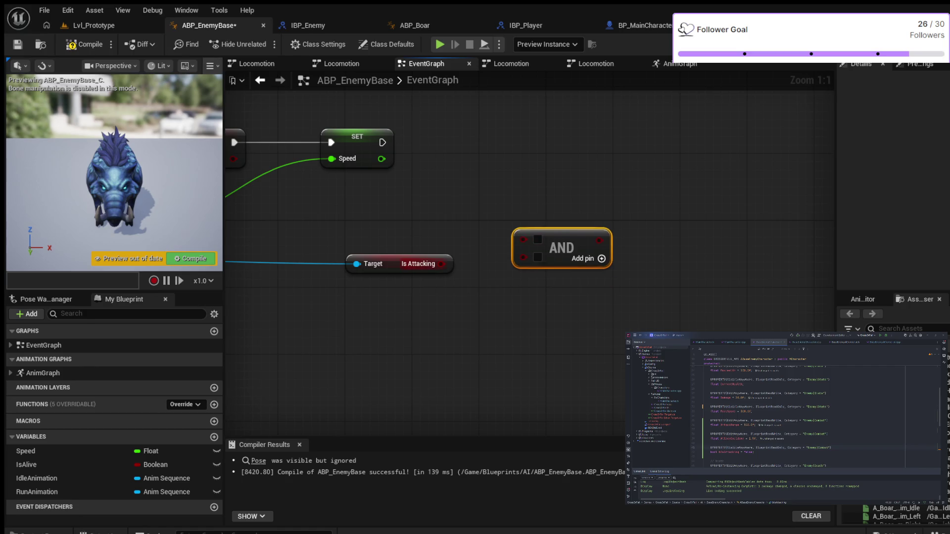
# Wire Is Attacking into the AND node and add a reroute point on the blue wire.
pyautogui.moveTo(441, 264)
pyautogui.mouseDown()
pyautogui.moveTo(497, 242)
pyautogui.moveTo(765, 239)
pyautogui.mouseUp()
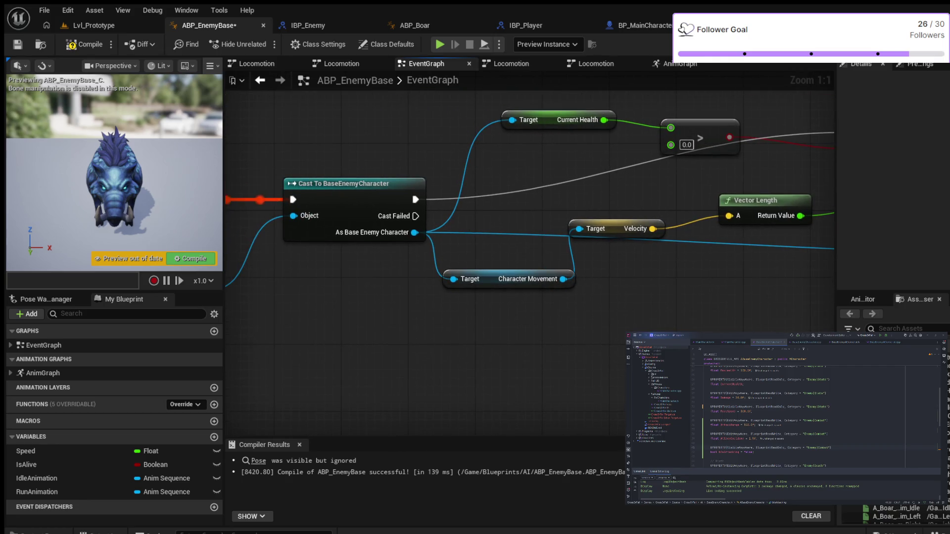
pyautogui.moveTo(684, 330)
pyautogui.mouseDown()
pyautogui.moveTo(454, 316)
pyautogui.moveTo(360, 326)
pyautogui.moveTo(563, 345)
pyautogui.moveTo(438, 346)
pyautogui.mouseUp()
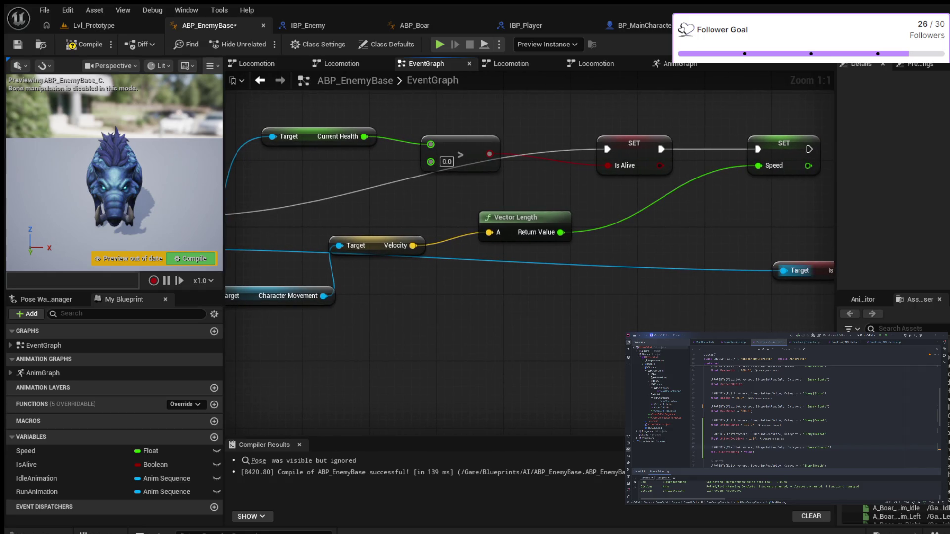
pyautogui.doubleClick(455, 250)
pyautogui.moveTo(456, 249); pyautogui.dragTo(616, 377)
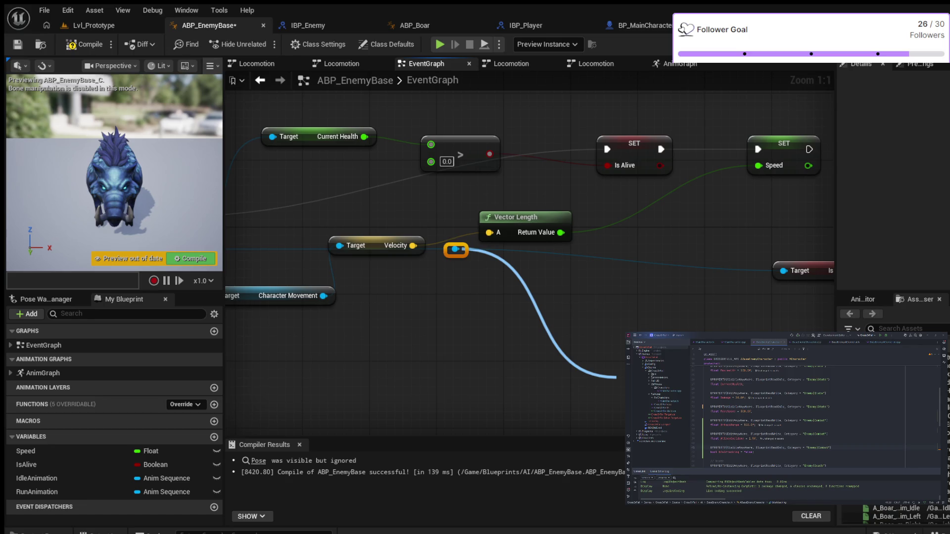
# Drop the loose reroute wire, compile ABP_EnemyBase, and pan back to the SET and AND nodes.
pyautogui.moveTo(616, 377); pyautogui.dragTo(455, 250)
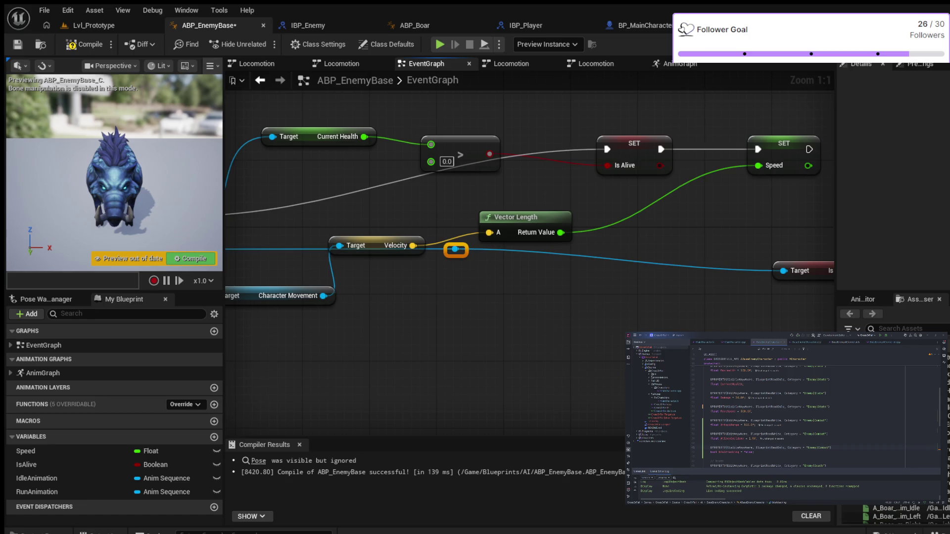
pyautogui.press('F7')
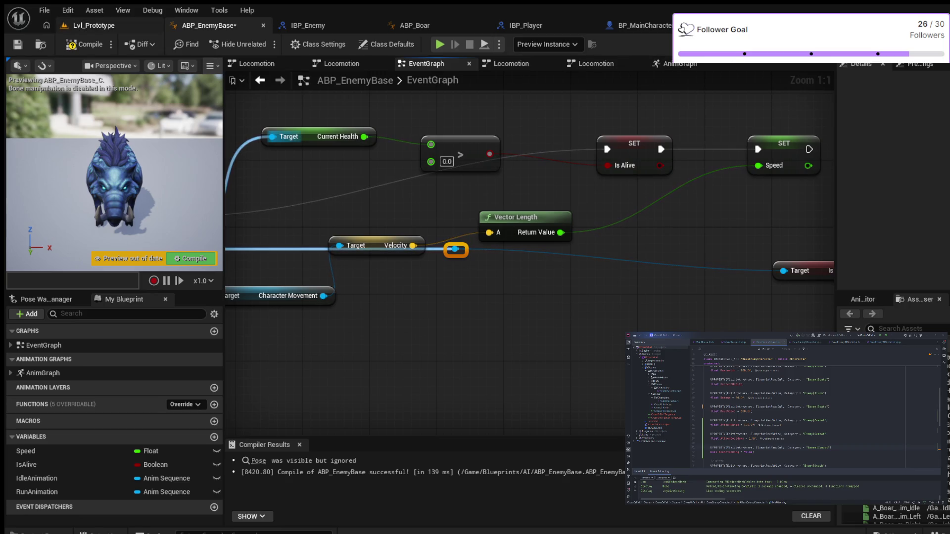
pyautogui.moveTo(574, 361); pyautogui.dragTo(276, 366)
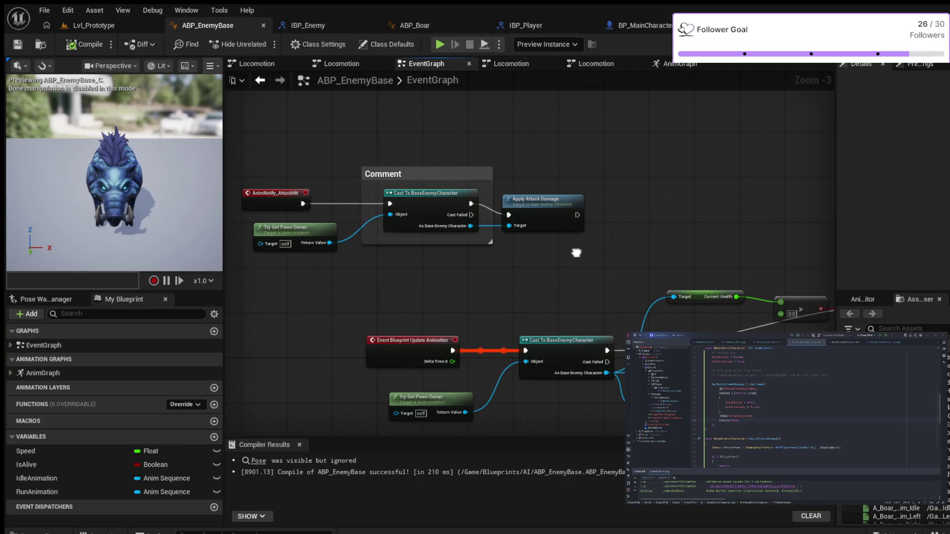
pyautogui.moveTo(289, 156); pyautogui.dragTo(329, 254)
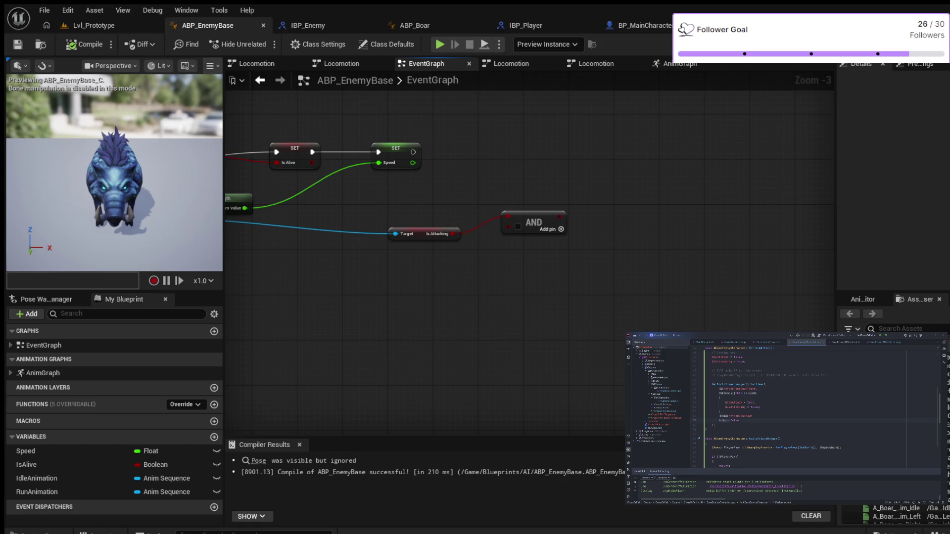
# Paste a Montage Is Playing node into the event graph.
pyautogui.hotkey('ctrl', 'v')
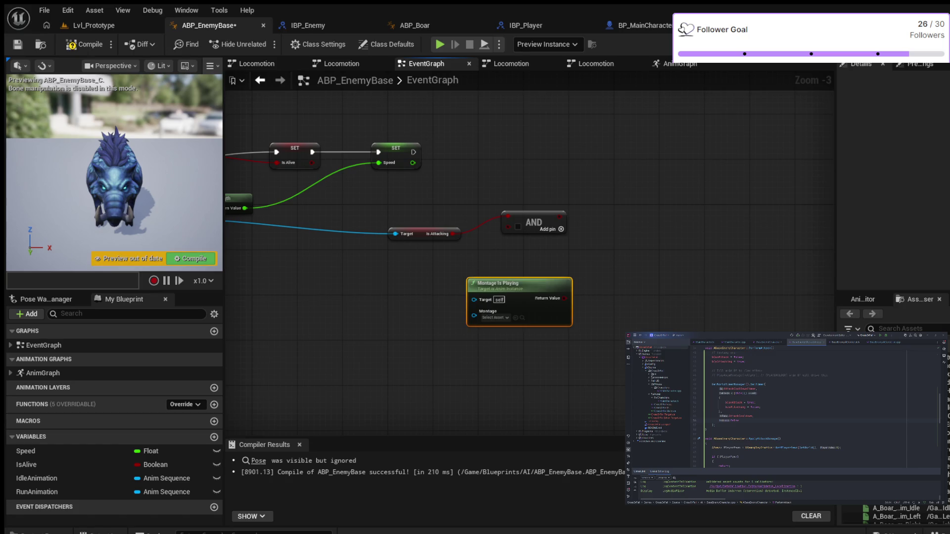
# Place Montage Is Playing under AND and wire its Return Value to AND's second input.
pyautogui.scroll(2, 563, 269)
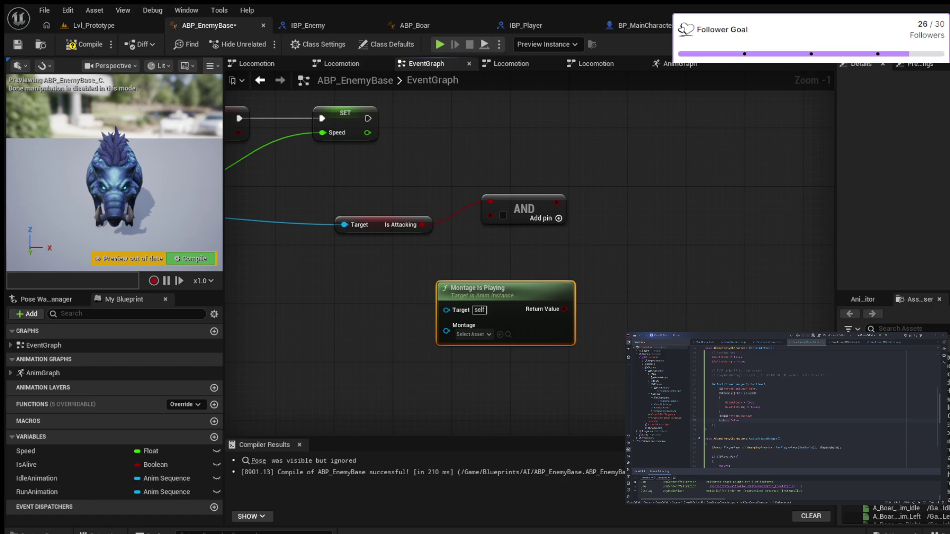
pyautogui.moveTo(475, 288); pyautogui.dragTo(379, 288)
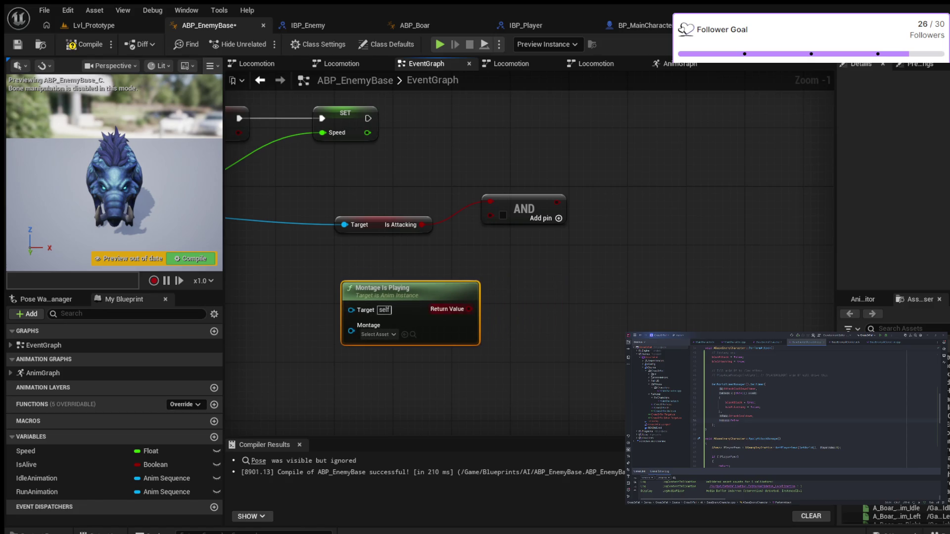
pyautogui.moveTo(470, 309); pyautogui.dragTo(490, 215)
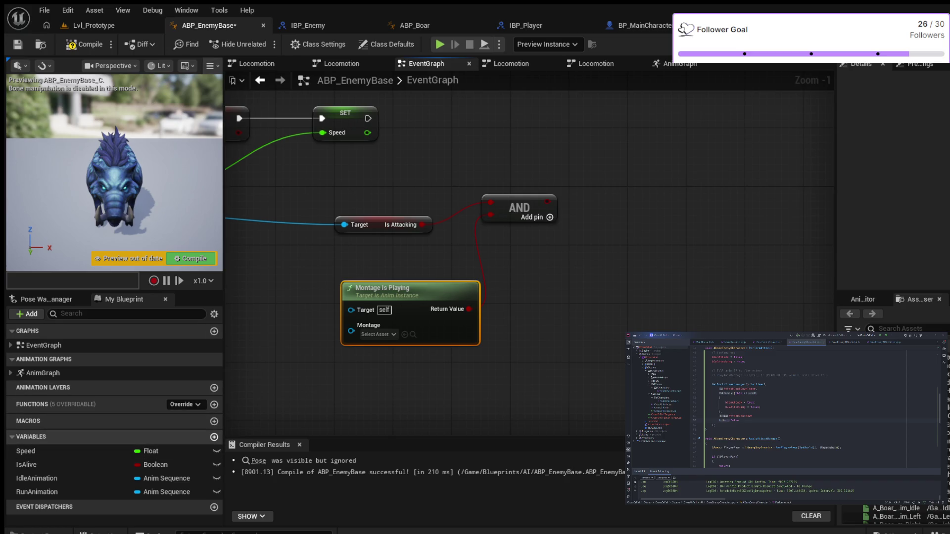
# Add a new blueprint variable named AttackMontage, then select the Montage Is Playing node.
pyautogui.click(214, 437)
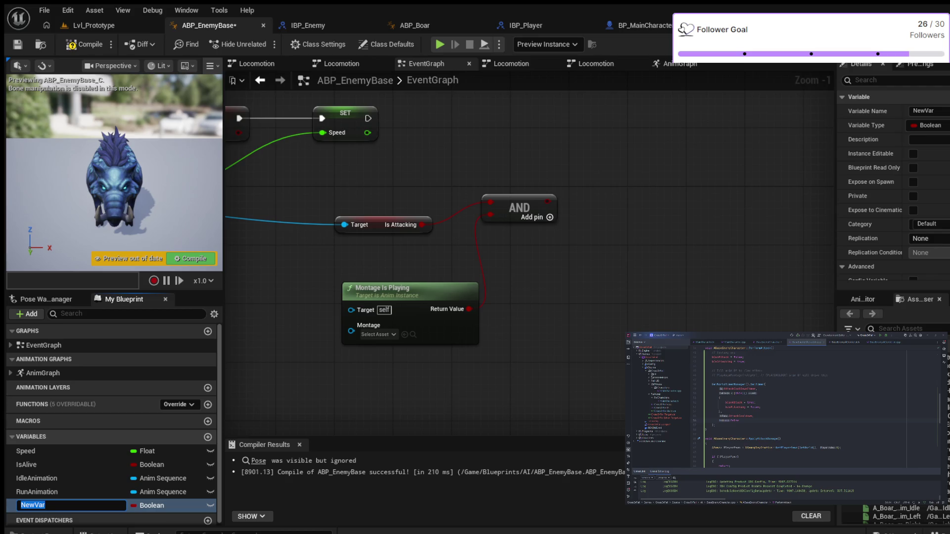
pyautogui.write('AttackMontage')
pyautogui.press('Return')
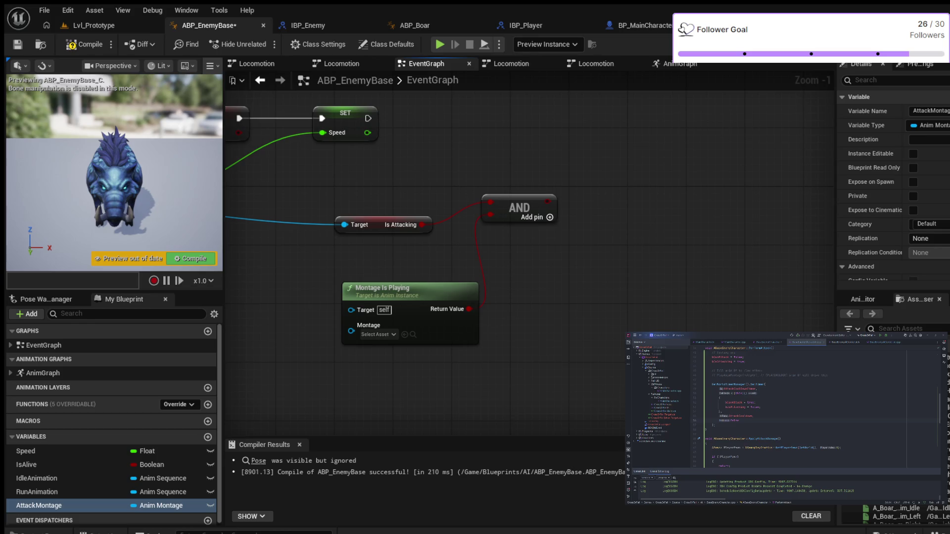
pyautogui.moveTo(297, 278)
pyautogui.mouseDown()
pyautogui.moveTo(488, 361)
pyautogui.moveTo(507, 378)
pyautogui.mouseUp()
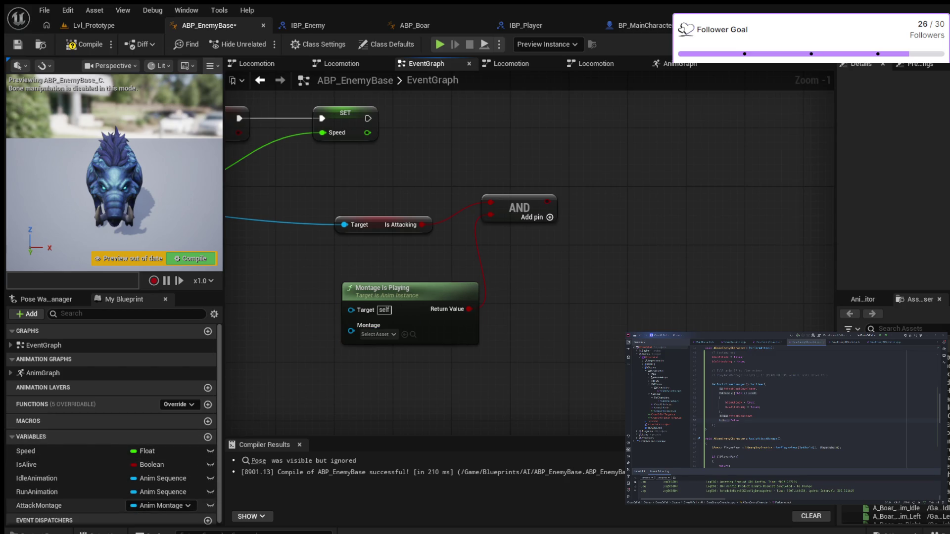
# Connect AttackMontage to the Montage pin of Montage Is Playing and tidy both nodes up-left.
pyautogui.moveTo(38, 506); pyautogui.dragTo(352, 325)
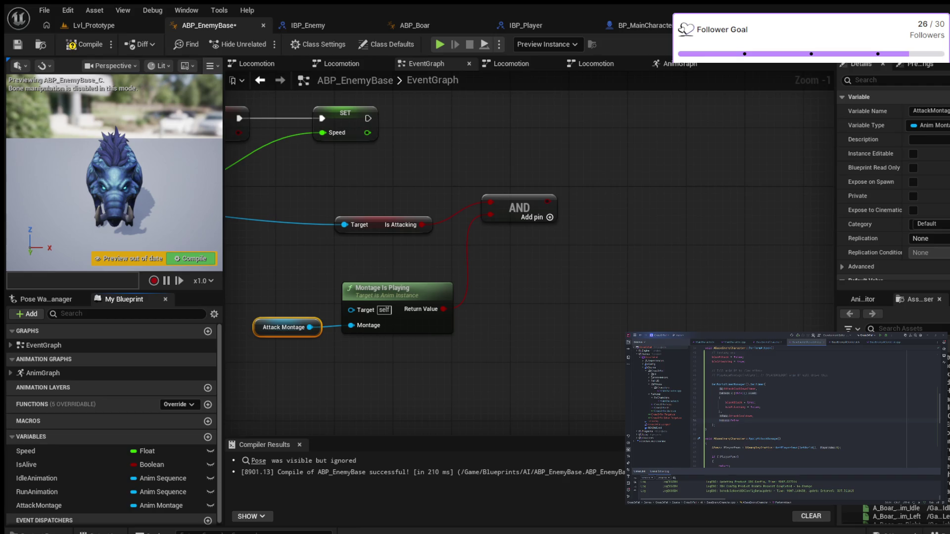
pyautogui.moveTo(284, 327); pyautogui.dragTo(269, 306)
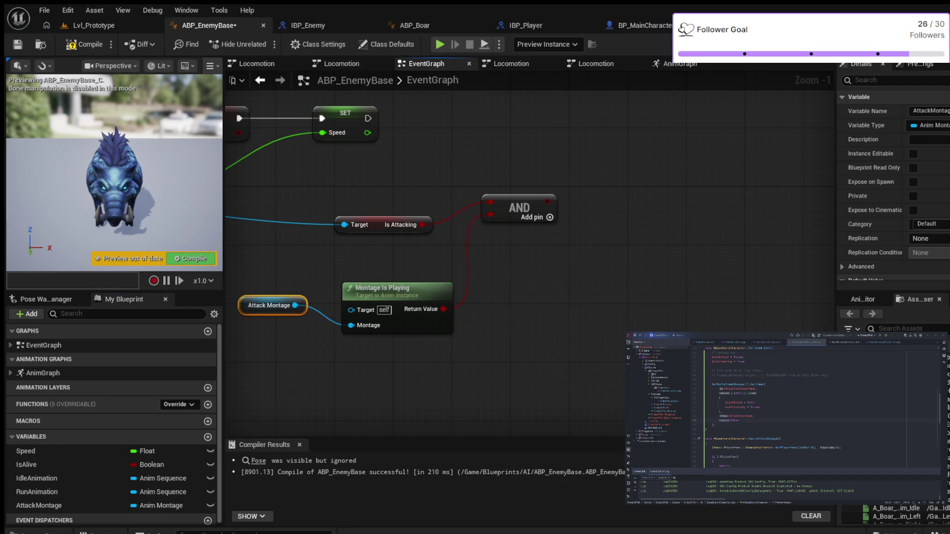
pyautogui.moveTo(386, 288); pyautogui.dragTo(371, 274)
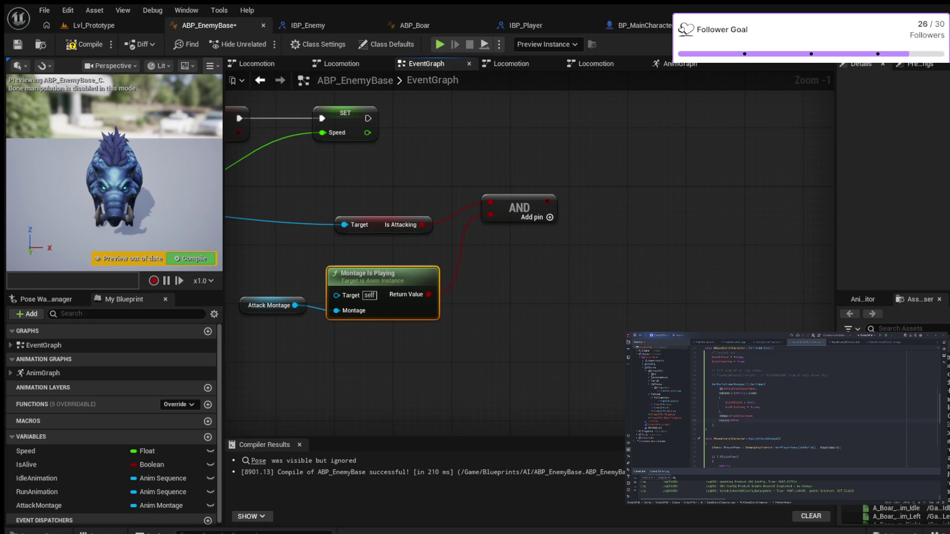
# Insert a NOT node between Montage Is Playing and AND's lower input.
pyautogui.hotkey('ctrl', 'v')
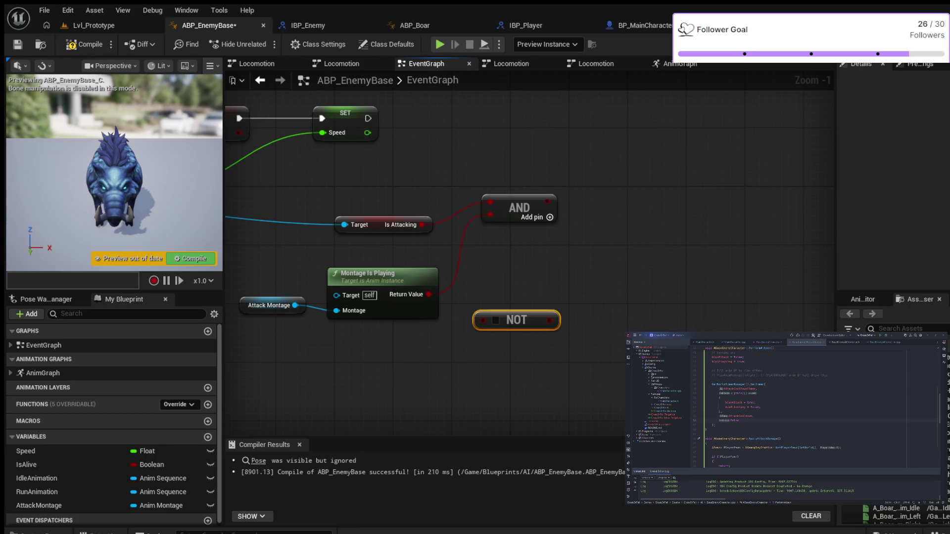
pyautogui.click(492, 214)
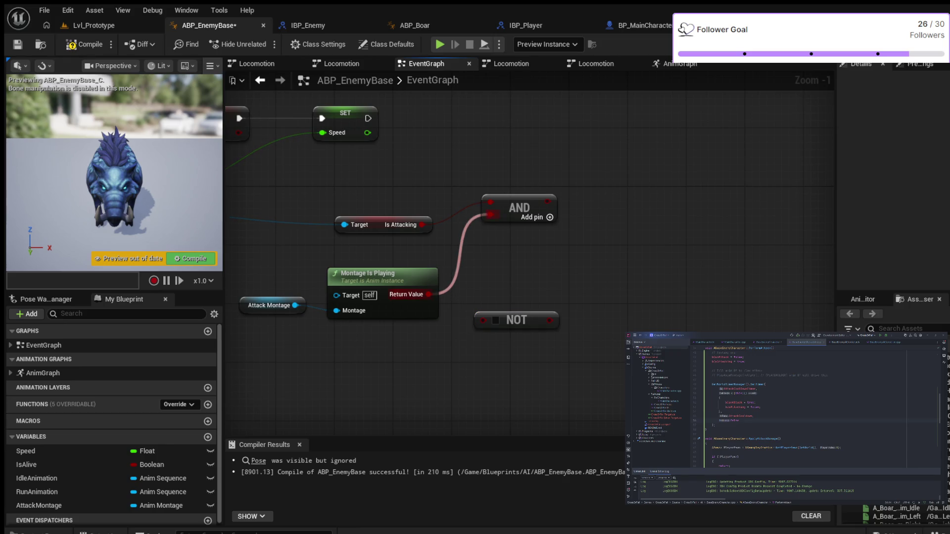
pyautogui.keyDown('alt'); pyautogui.click(491, 214); pyautogui.keyUp('alt')
pyautogui.moveTo(428, 295); pyautogui.dragTo(483, 320)
pyautogui.moveTo(540, 320)
pyautogui.mouseDown()
pyautogui.moveTo(556, 286)
pyautogui.moveTo(490, 214)
pyautogui.mouseUp()
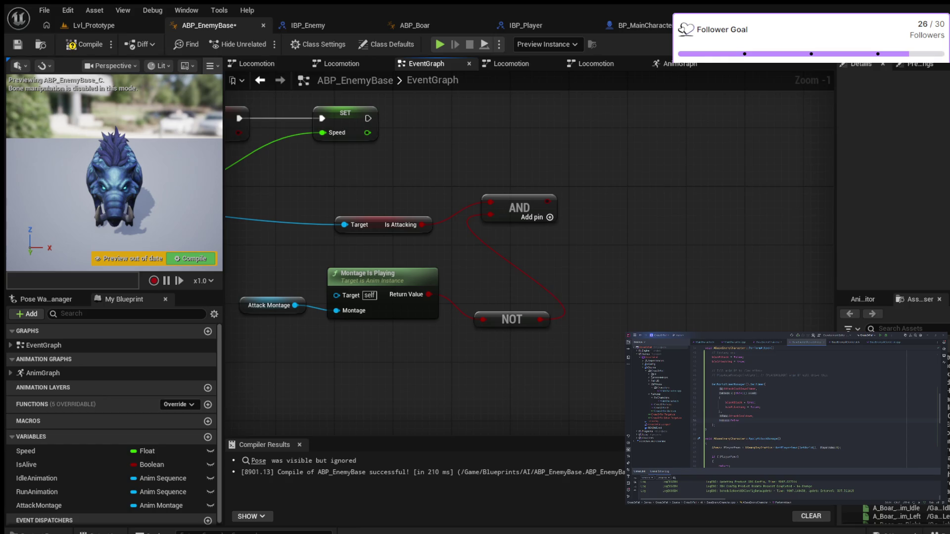
pyautogui.moveTo(512, 319); pyautogui.dragTo(497, 298)
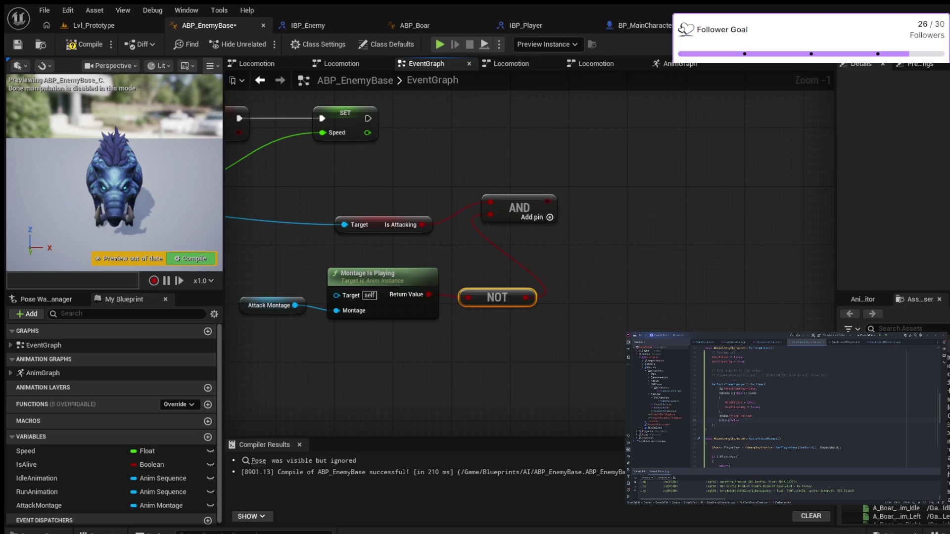
# Move the AND node right, make room on the right, and paste a Montage Play node.
pyautogui.moveTo(520, 208); pyautogui.dragTo(563, 223)
pyautogui.moveTo(623, 257); pyautogui.dragTo(509, 305)
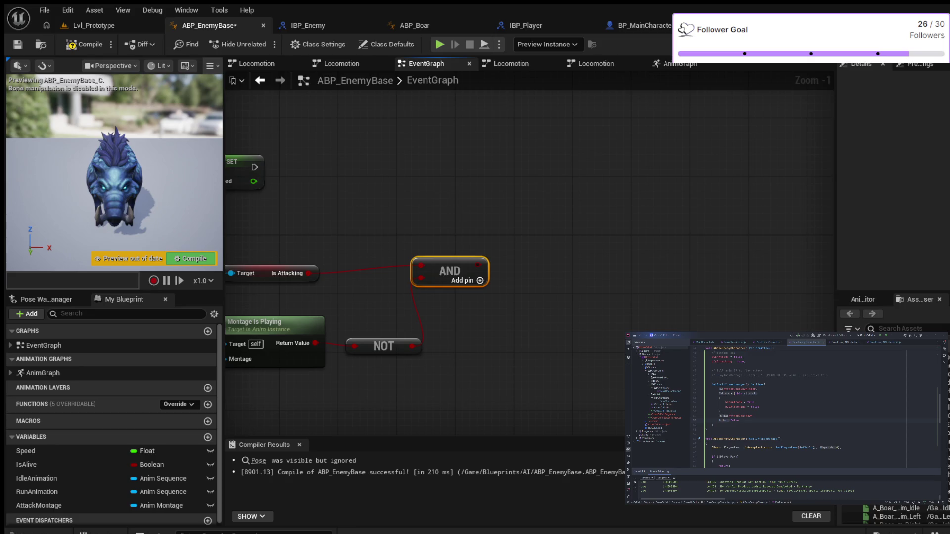
pyautogui.hotkey('ctrl', 'v')
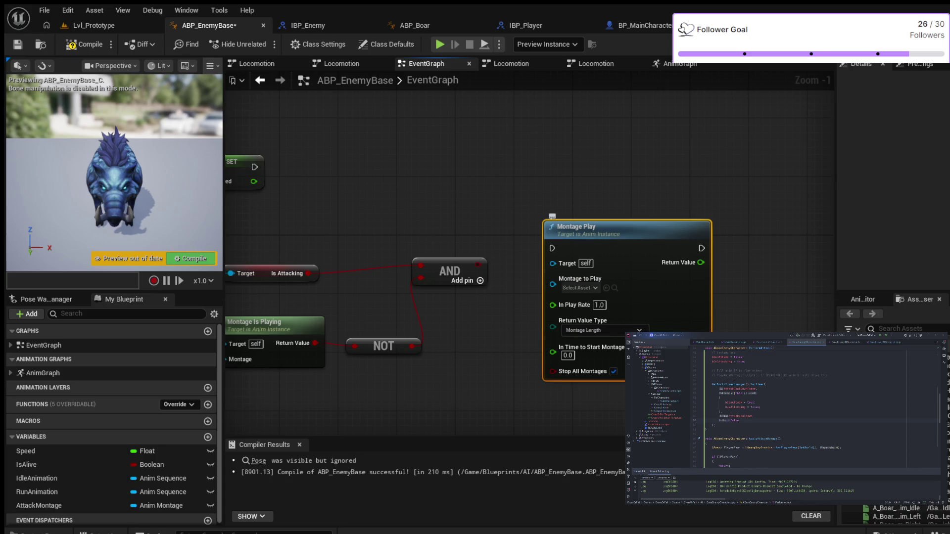
# Set Attack Montage as the Montage Play node's montage to play.
pyautogui.moveTo(594, 228); pyautogui.dragTo(609, 213)
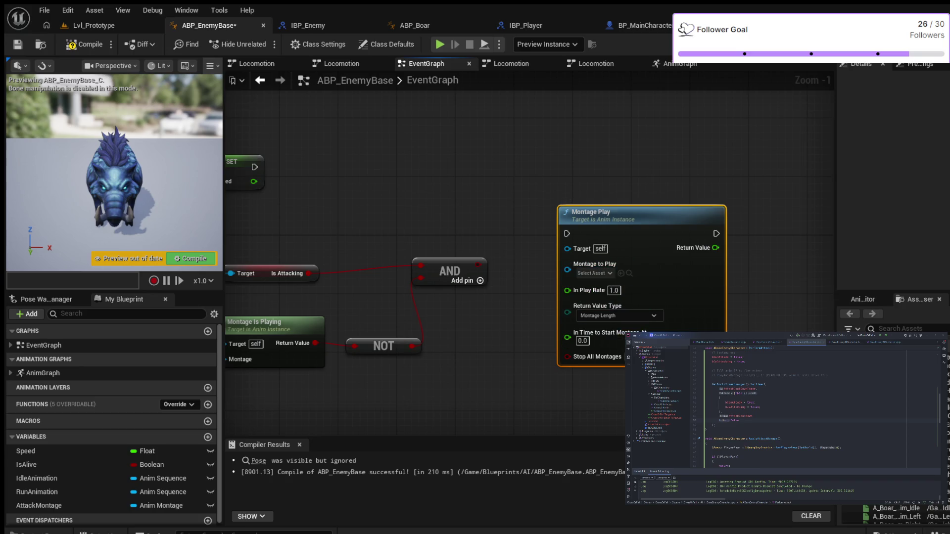
pyautogui.click(38, 506)
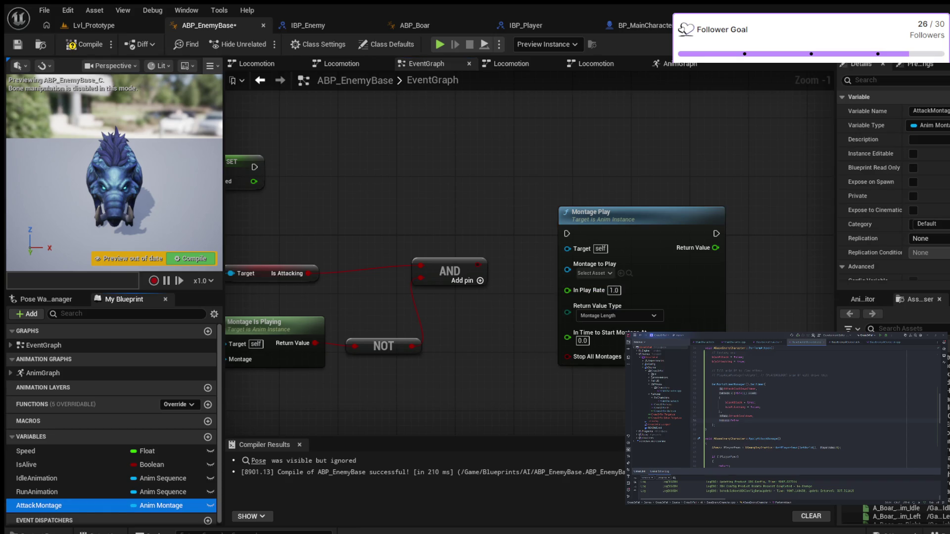
pyautogui.moveTo(39, 506); pyautogui.dragTo(568, 270)
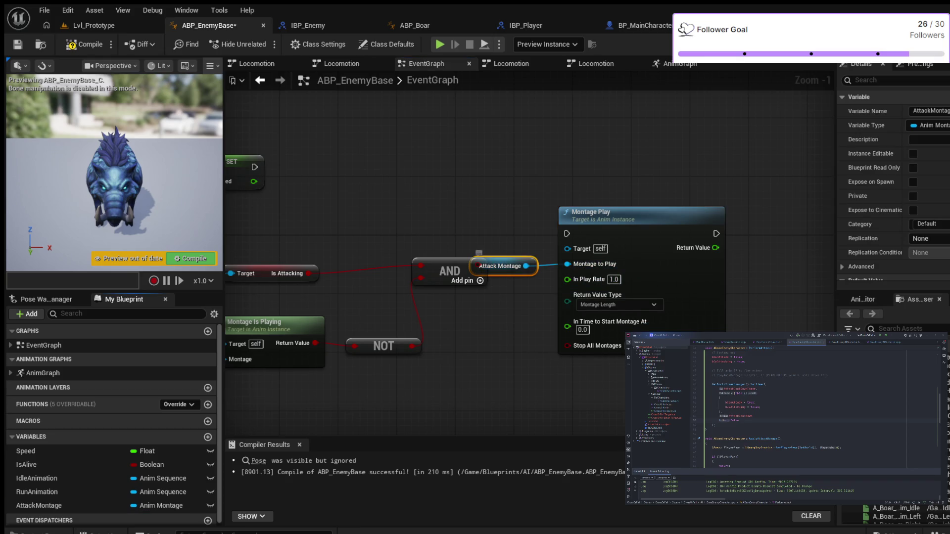
pyautogui.moveTo(499, 266)
pyautogui.mouseDown()
pyautogui.moveTo(496, 361)
pyautogui.moveTo(485, 377)
pyautogui.mouseUp()
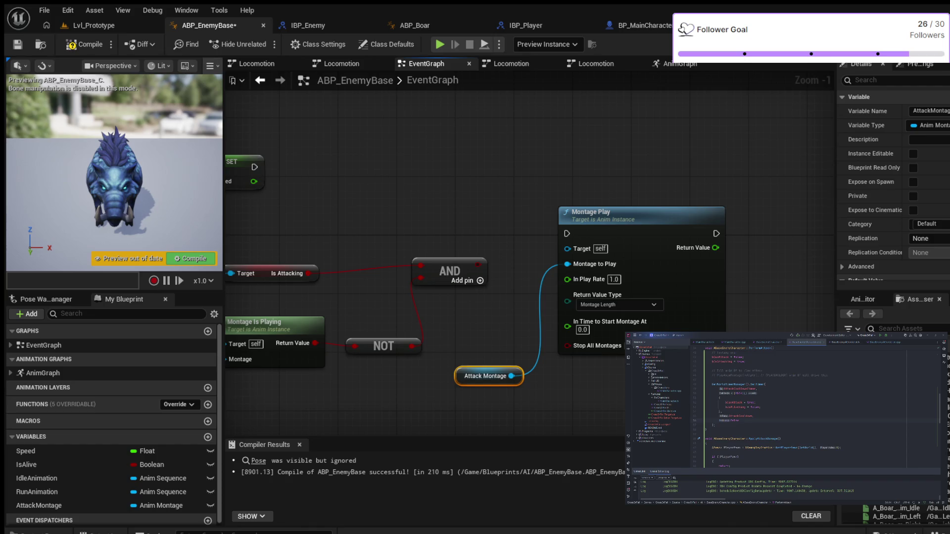
# Wire the AND result into Montage Play and run it after the SET Speed node.
pyautogui.moveTo(477, 265)
pyautogui.mouseDown()
pyautogui.moveTo(559, 349)
pyautogui.moveTo(568, 346)
pyautogui.mouseUp()
pyautogui.moveTo(619, 213); pyautogui.dragTo(612, 176)
pyautogui.moveTo(445, 223)
pyautogui.mouseDown()
pyautogui.moveTo(425, 242)
pyautogui.moveTo(552, 232)
pyautogui.moveTo(543, 230)
pyautogui.mouseUp()
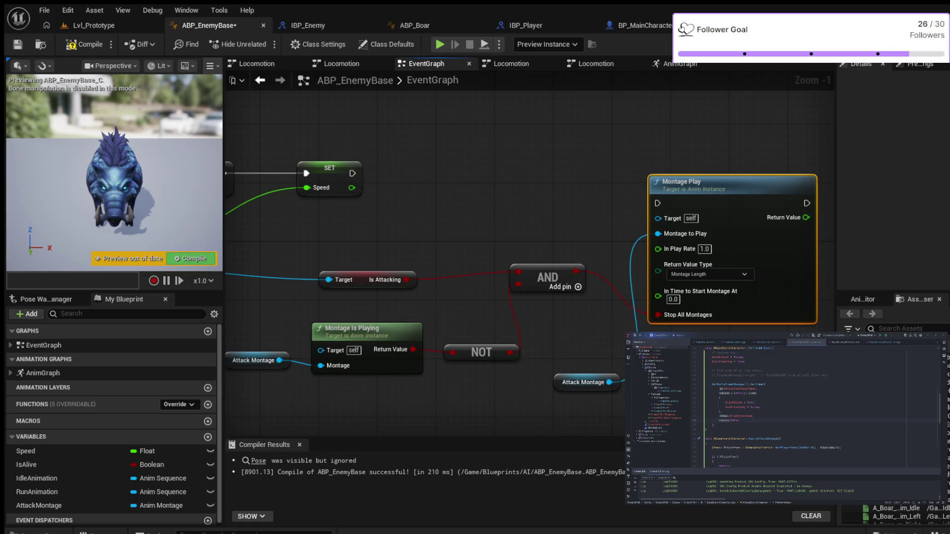
pyautogui.moveTo(352, 173)
pyautogui.mouseDown()
pyautogui.moveTo(644, 188)
pyautogui.moveTo(657, 203)
pyautogui.moveTo(643, 134)
pyautogui.mouseUp()
# Review the graph around the Montage Play node and compile ABP_EnemyBase.
pyautogui.scroll(-5, 681, 309)
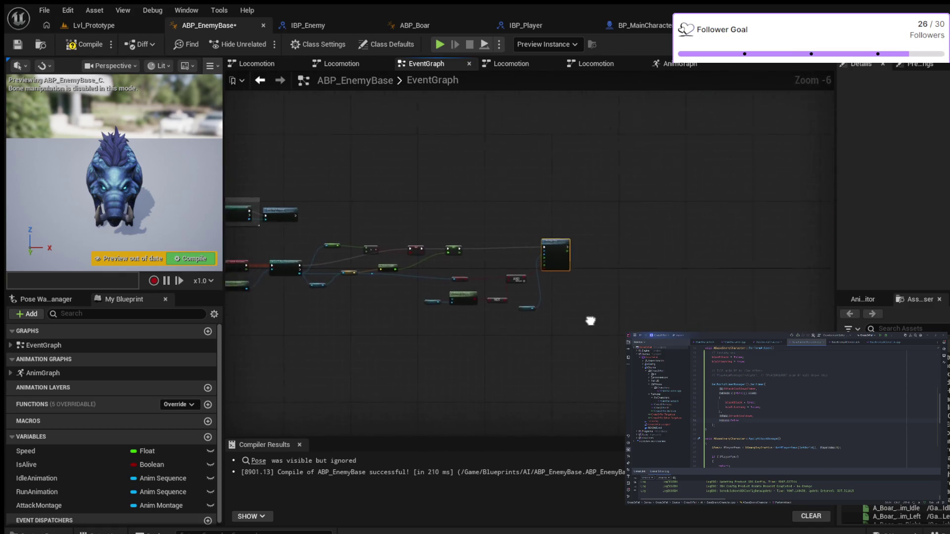
pyautogui.scroll(3, 589, 322)
pyautogui.moveTo(643, 317); pyautogui.dragTo(349, 310)
pyautogui.click(84, 44)
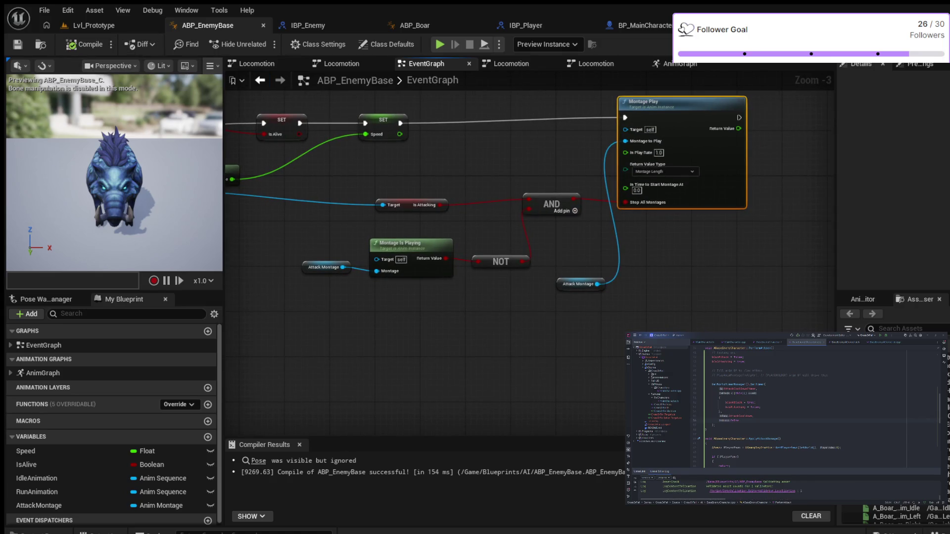
pyautogui.scroll(-1, 420, 245)
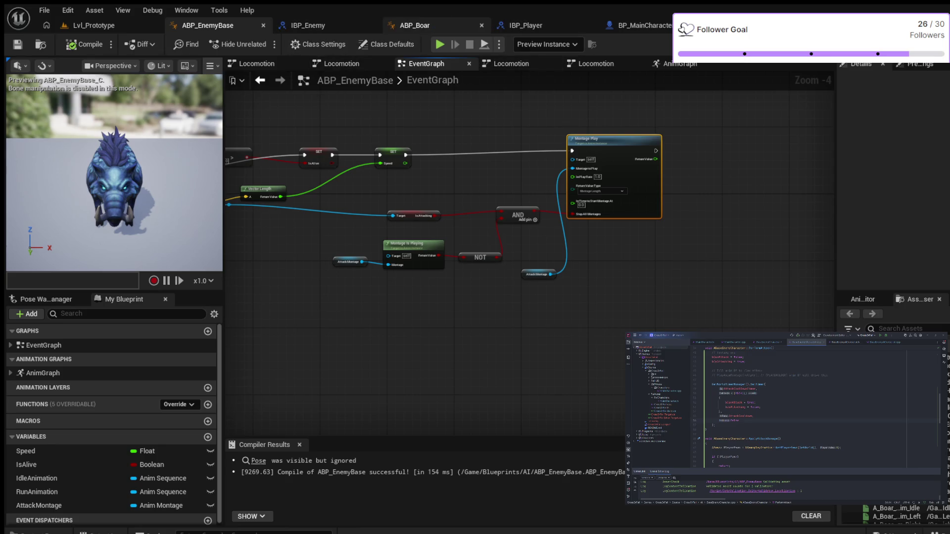
# Look over ABP_Boar, then return to ABP_EnemyBase's full node network.
pyautogui.click(415, 25)
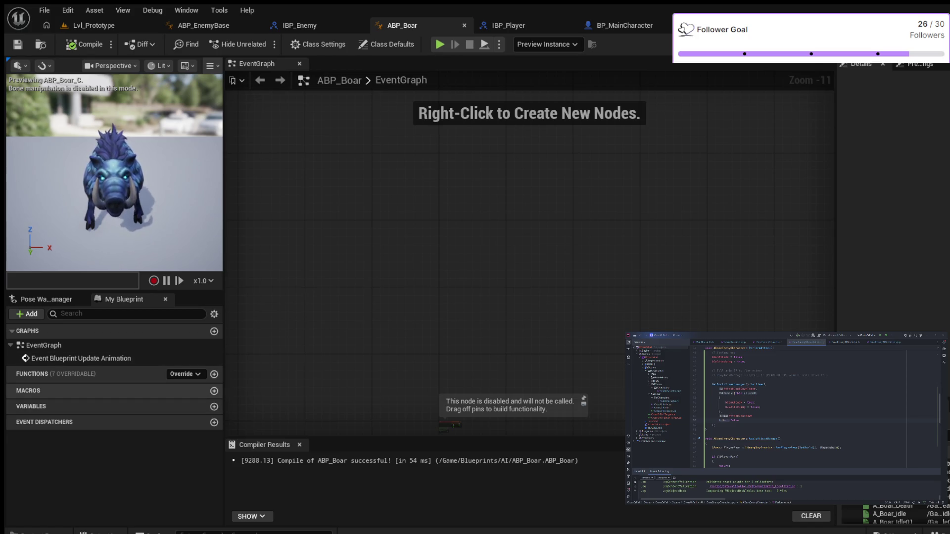
pyautogui.click(204, 26)
pyautogui.scroll(-5, 430, 282)
pyautogui.moveTo(430, 282); pyautogui.dragTo(521, 263)
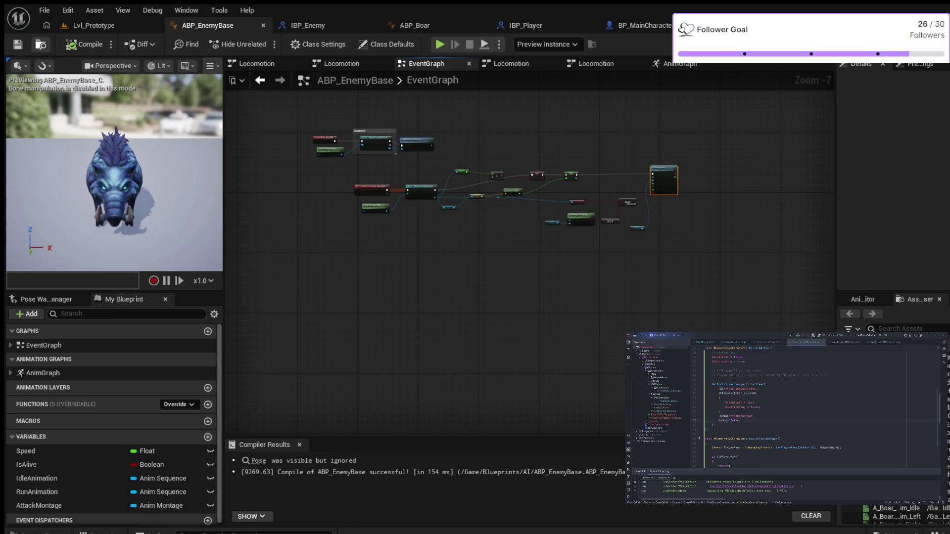
# Recompile ABP_EnemyBase and shift the Montage Play node slightly down.
pyautogui.click(84, 44)
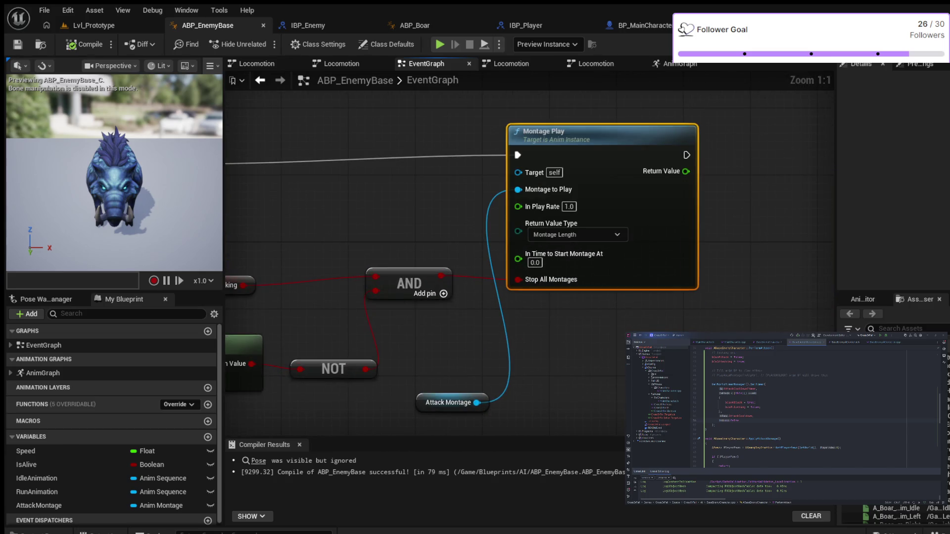
pyautogui.moveTo(569, 132); pyautogui.dragTo(569, 139)
pyautogui.scroll(-4, 347, 191)
pyautogui.moveTo(346, 191); pyautogui.dragTo(502, 193)
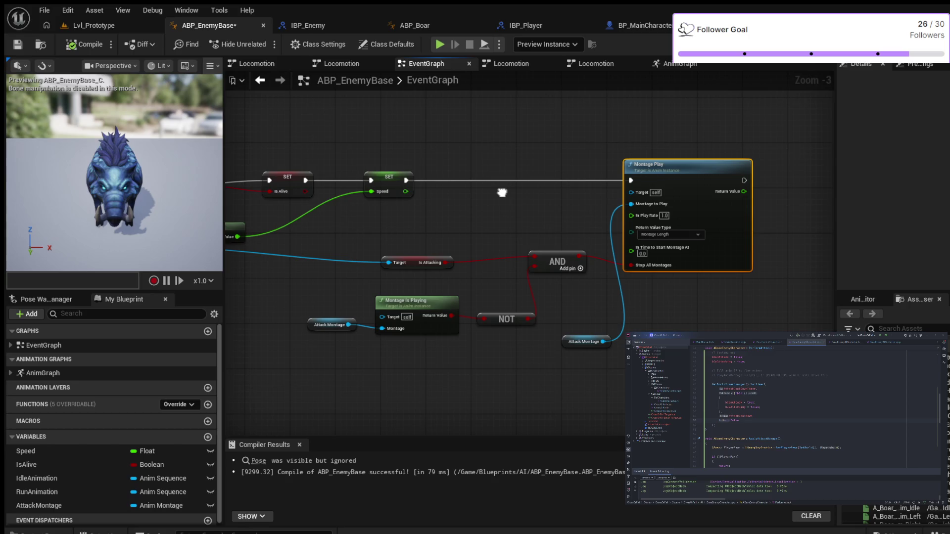
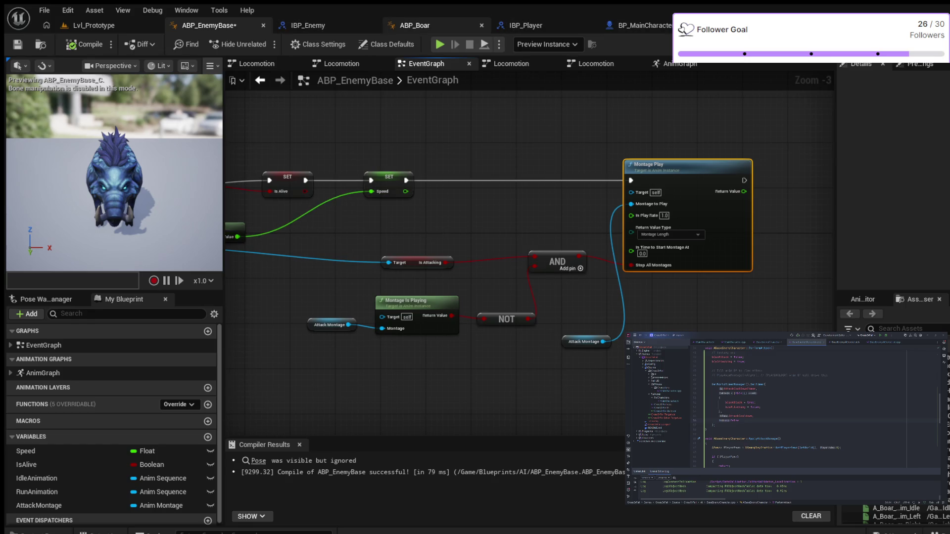
# Switch to ABP_Boar and show its Class Defaults in the Details panel.
pyautogui.click(415, 25)
pyautogui.click(391, 44)
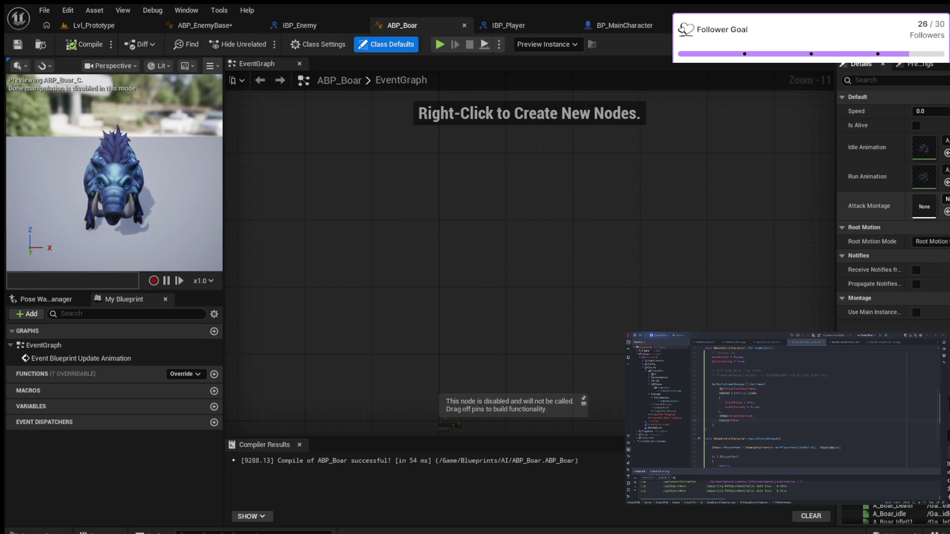
# Assign the boar attack montage as ABP_Boar's Attack Montage, recompile, and play Lvl_Prototype.
pyautogui.click(946, 212)
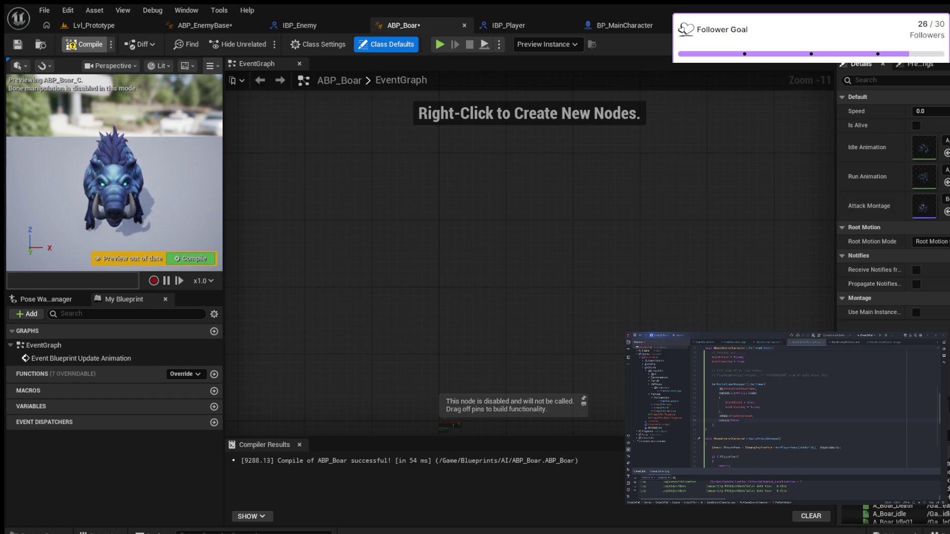
pyautogui.press('F7')
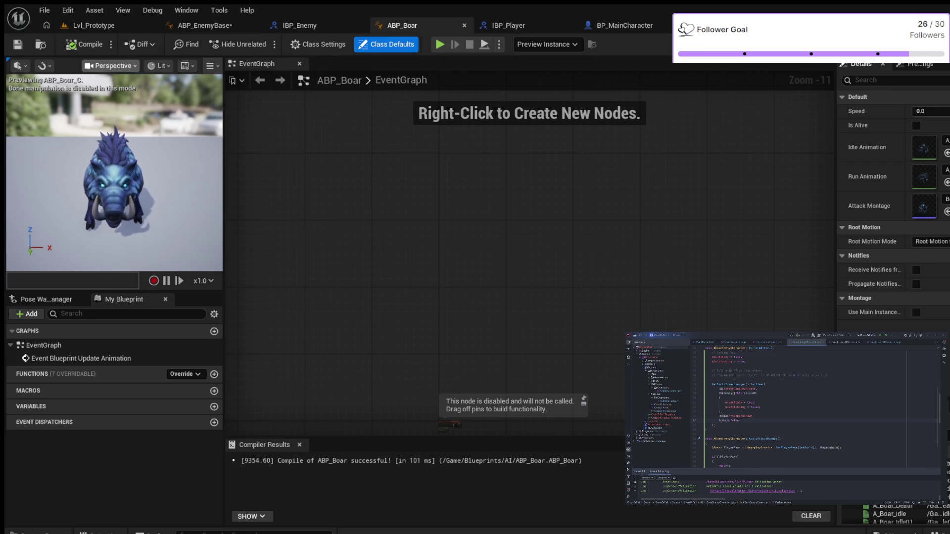
pyautogui.click(94, 25)
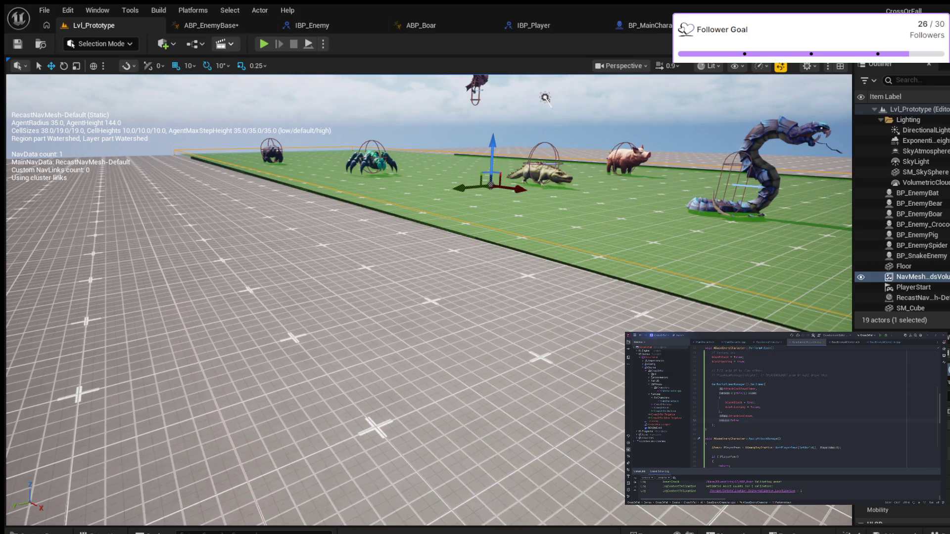
pyautogui.click(264, 44)
# Walk the character up to the boar and back, end the play session, and return to ABP_Boar.
pyautogui.press('w')
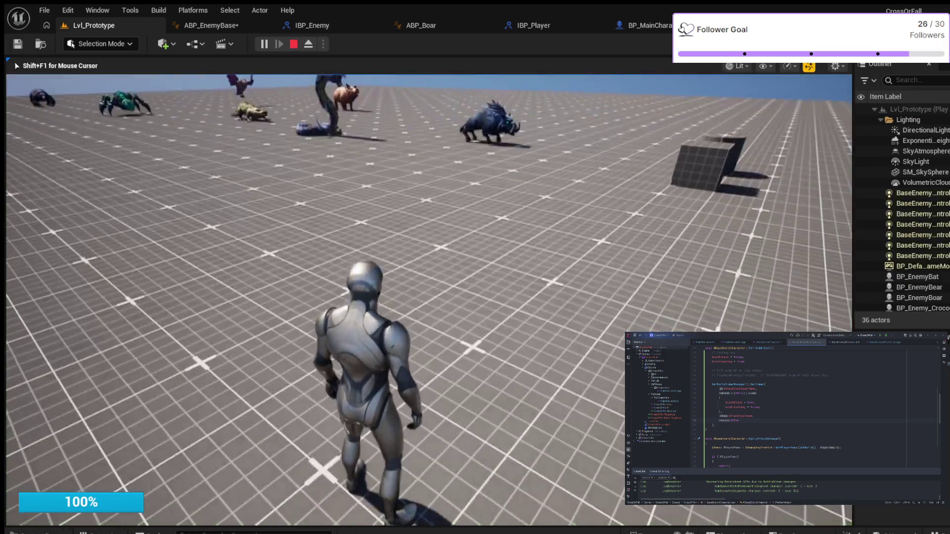
pyautogui.press('w')
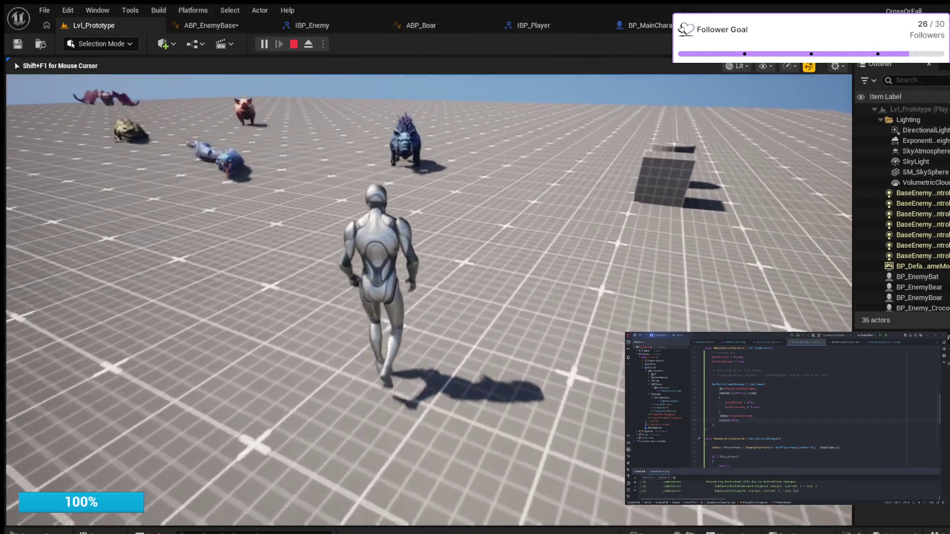
pyautogui.press('w')
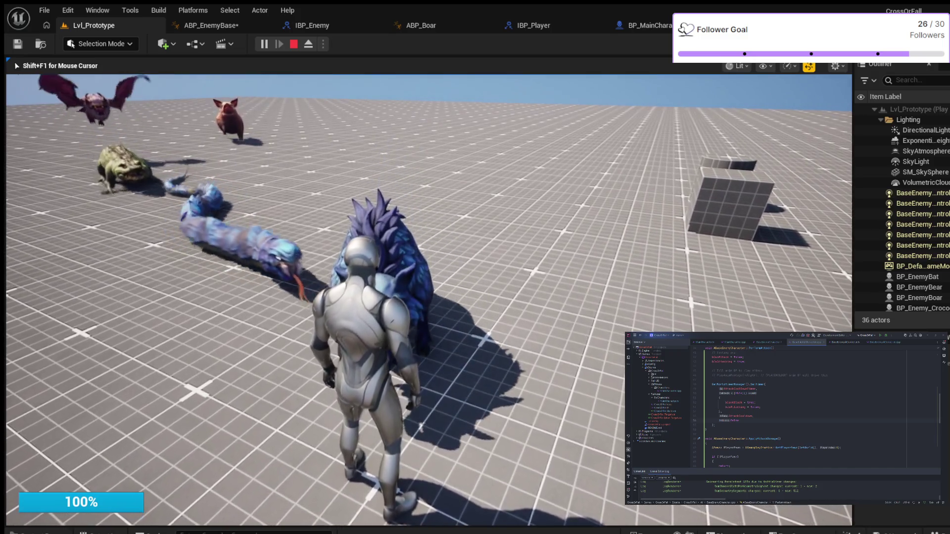
pyautogui.press('s')
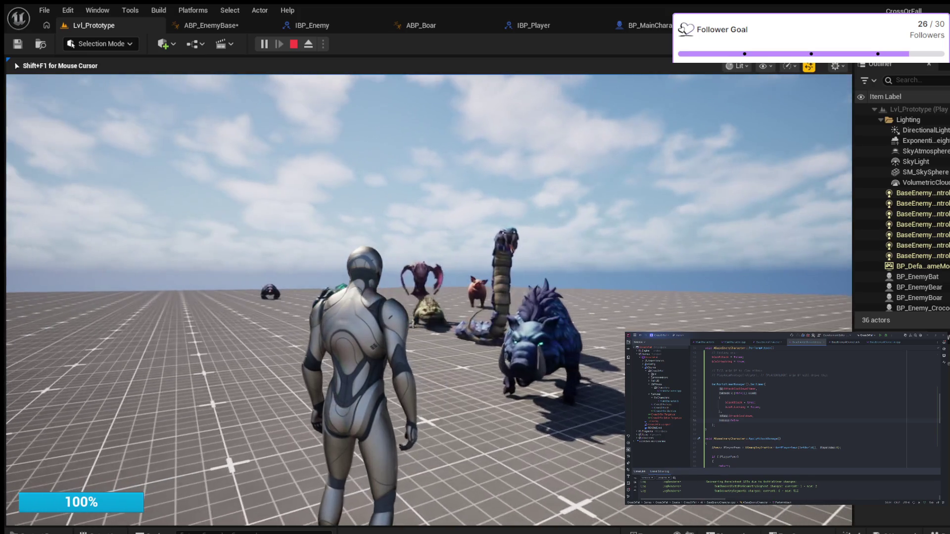
pyautogui.press('Escape')
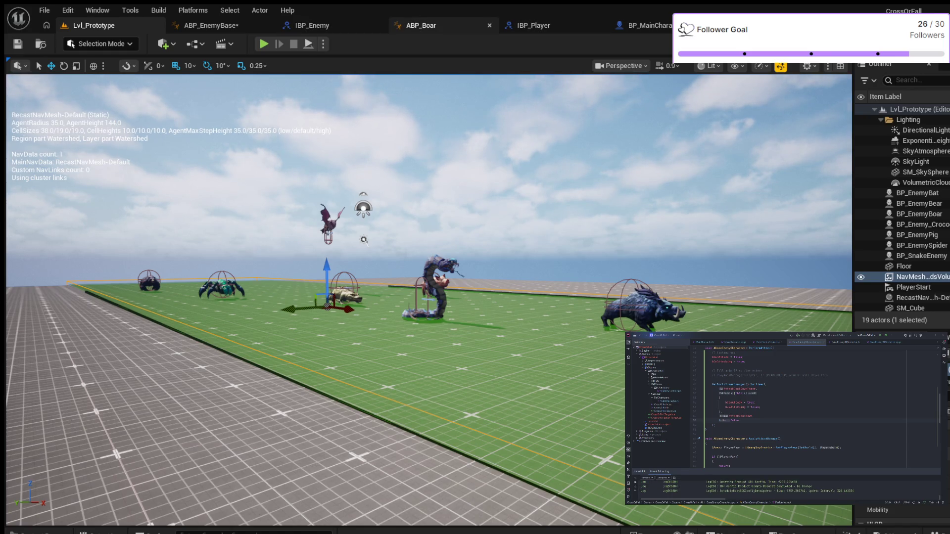
pyautogui.click(421, 25)
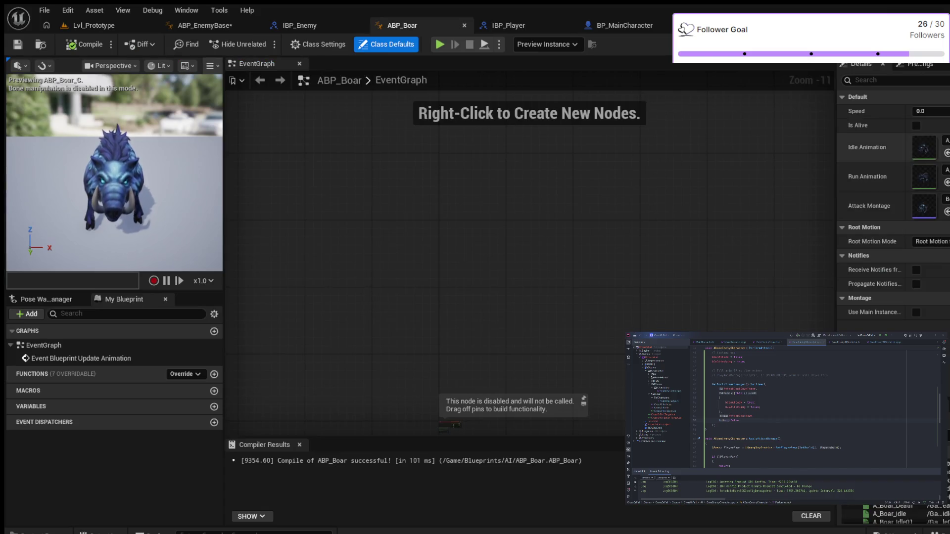
# Recompile ABP_Boar and then ABP_EnemyBase.
pyautogui.click(85, 44)
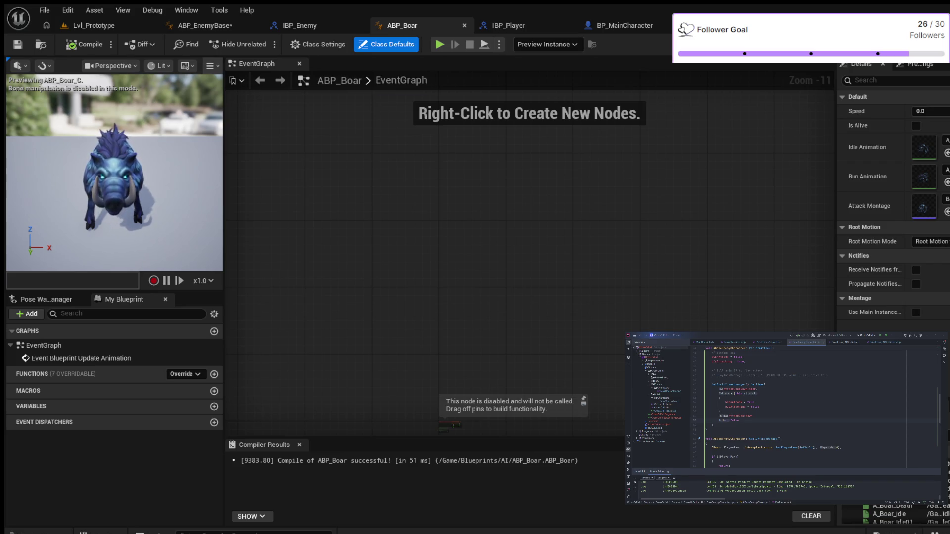
pyautogui.click(205, 25)
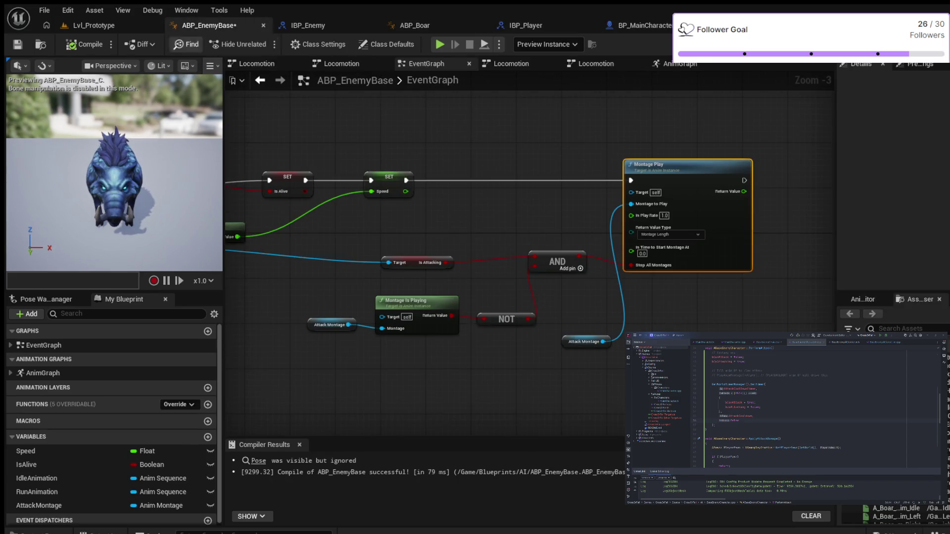
pyautogui.click(84, 44)
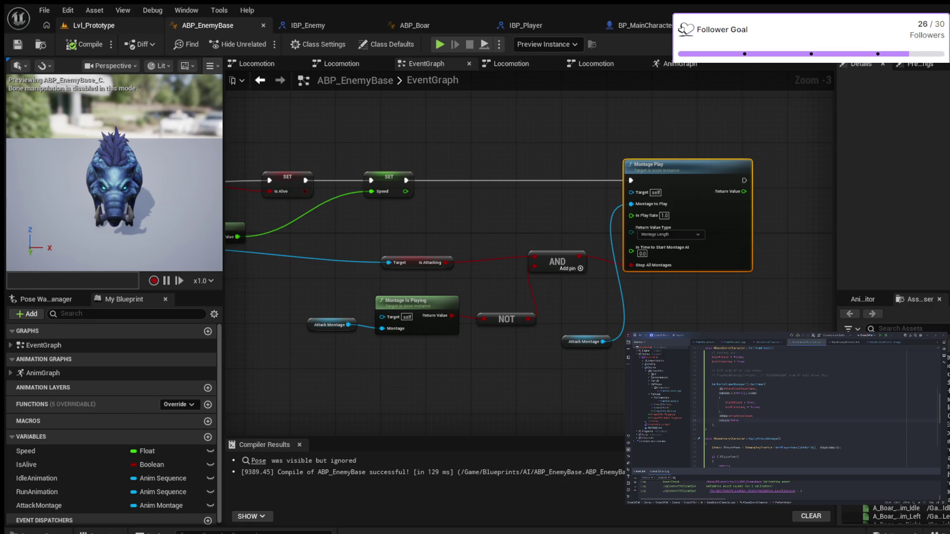
# Run a brief simulation of ABP_EnemyBase's EventGraph and stop it.
pyautogui.click(484, 44)
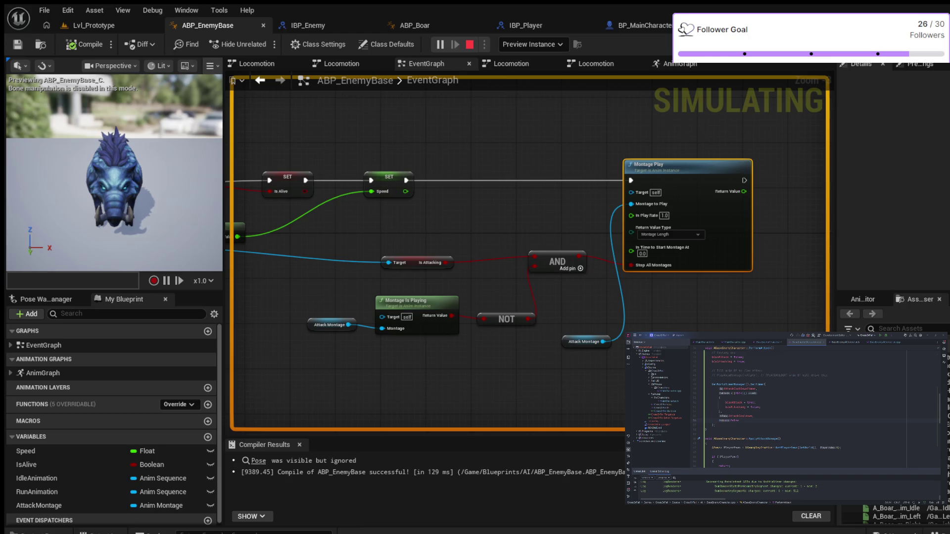
pyautogui.press('Escape')
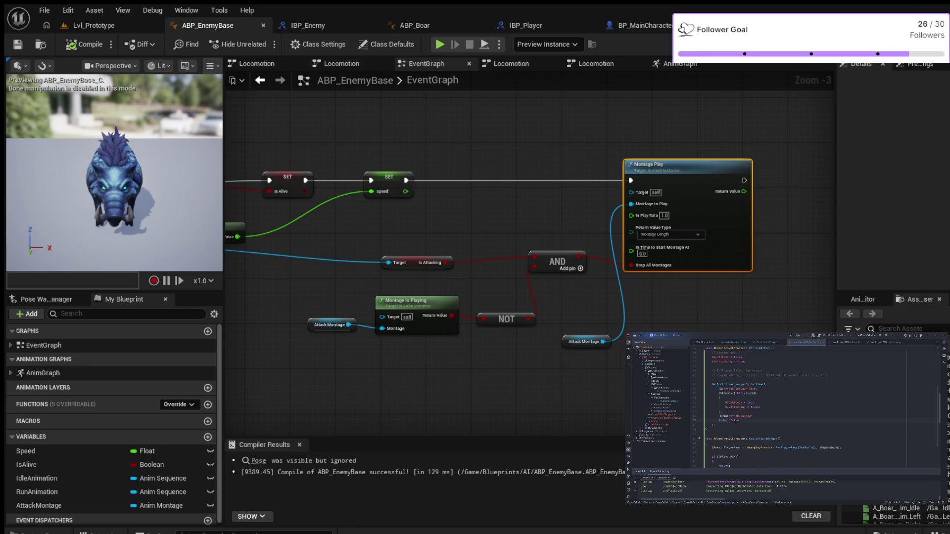
pyautogui.scroll(3, 588, 349)
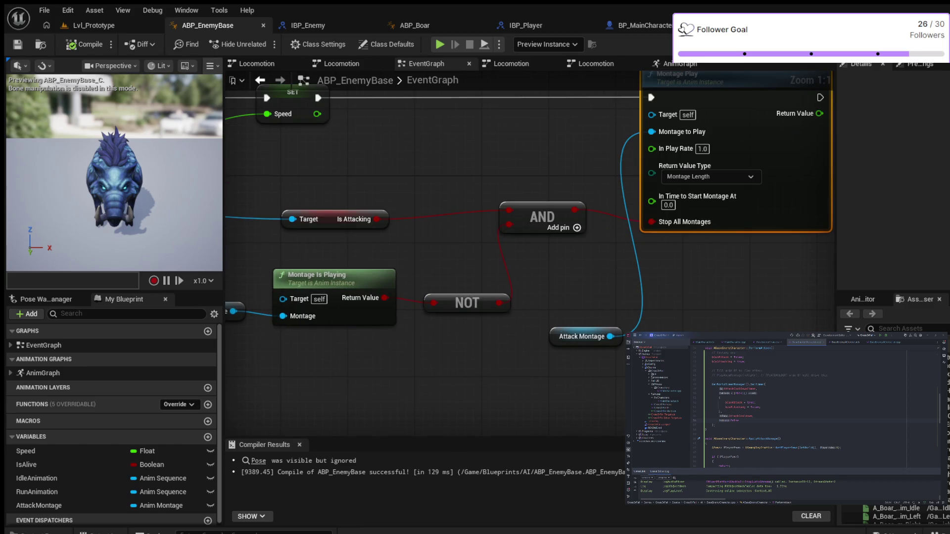
# Review the Montage Play, Is Alive and Speed logic in ABP_EnemyBase, then open Locomotion.
pyautogui.moveTo(686, 255)
pyautogui.mouseDown()
pyautogui.moveTo(549, 375)
pyautogui.moveTo(565, 368)
pyautogui.mouseUp()
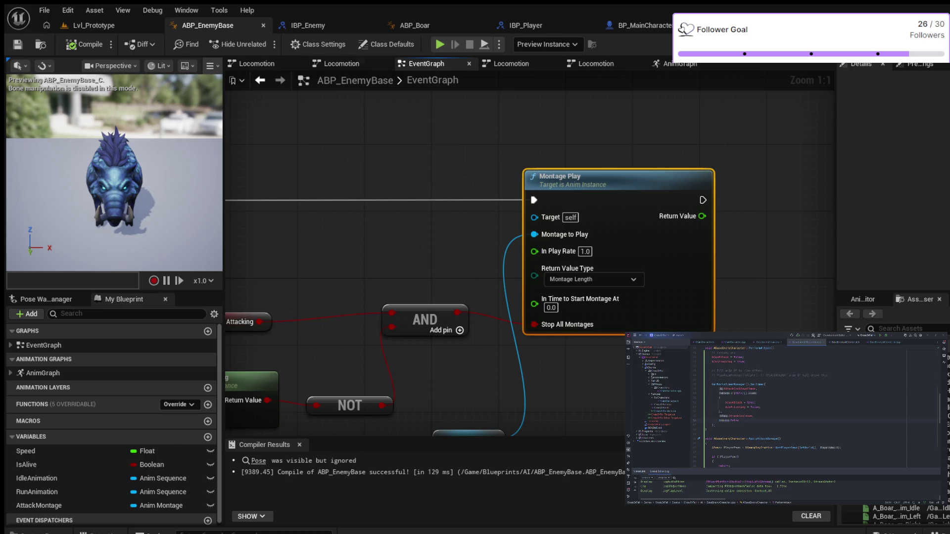
pyautogui.click(415, 26)
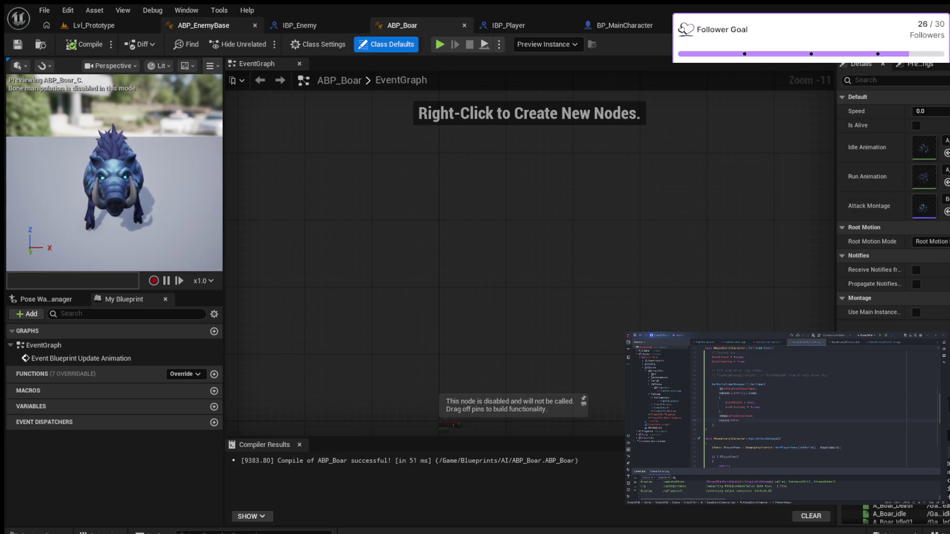
pyautogui.click(203, 25)
pyautogui.scroll(-4, 471, 149)
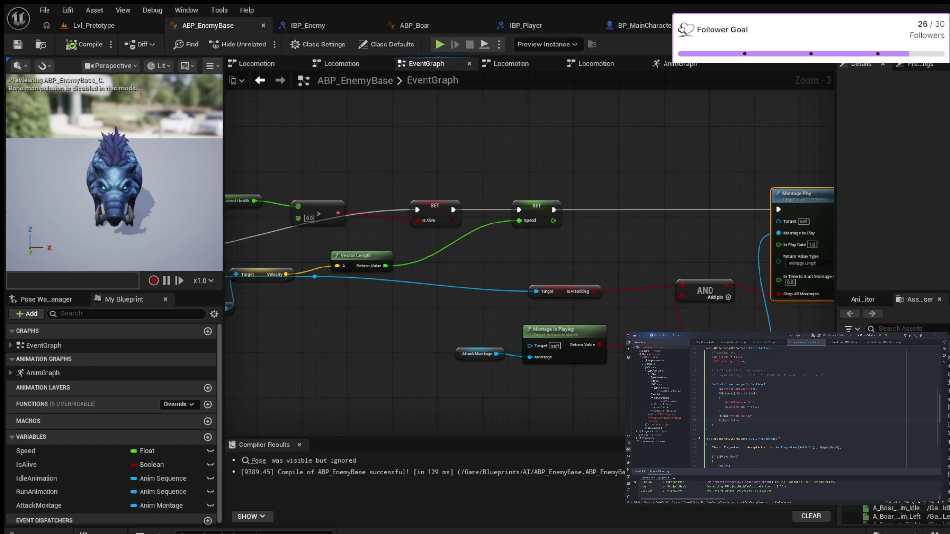
pyautogui.scroll(3, 319, 241)
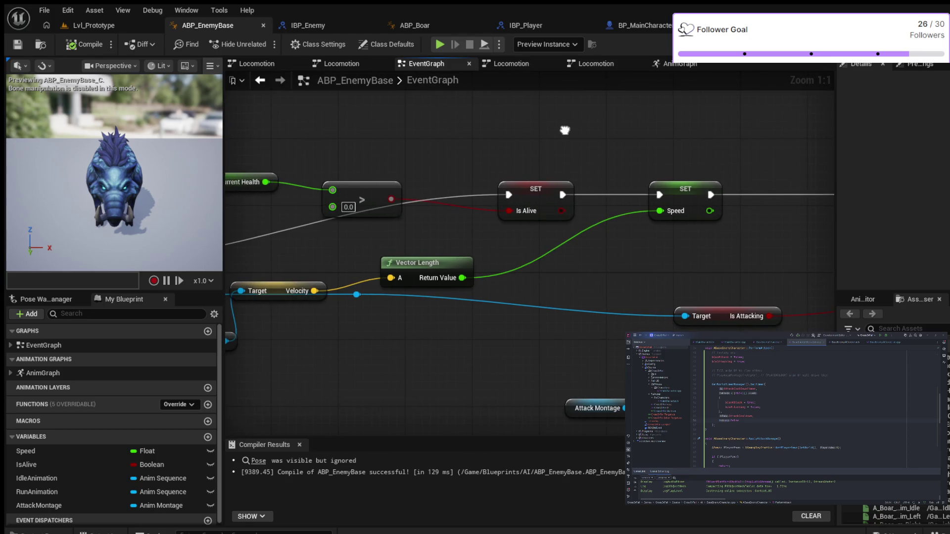
pyautogui.moveTo(565, 130)
pyautogui.mouseDown()
pyautogui.moveTo(477, 135)
pyautogui.moveTo(346, 194)
pyautogui.mouseUp()
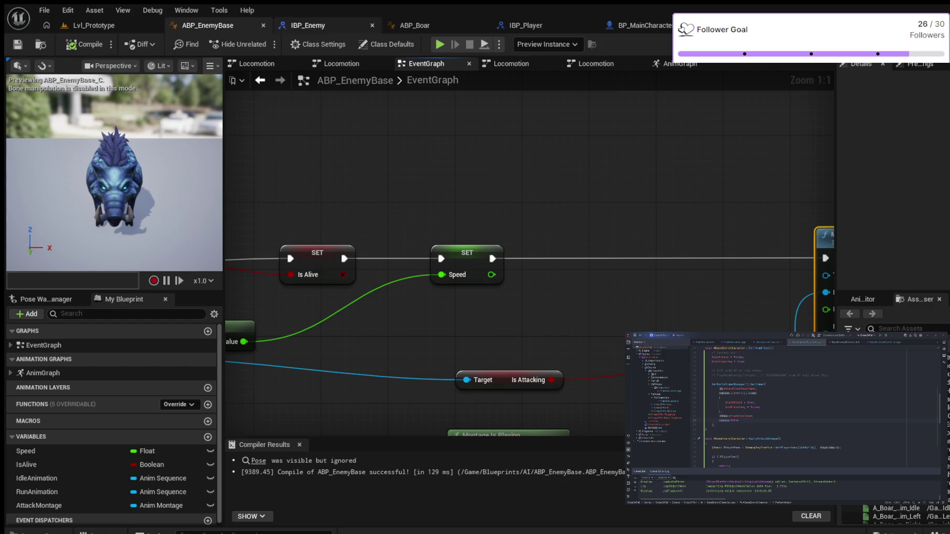
pyautogui.scroll(-2, 368, 109)
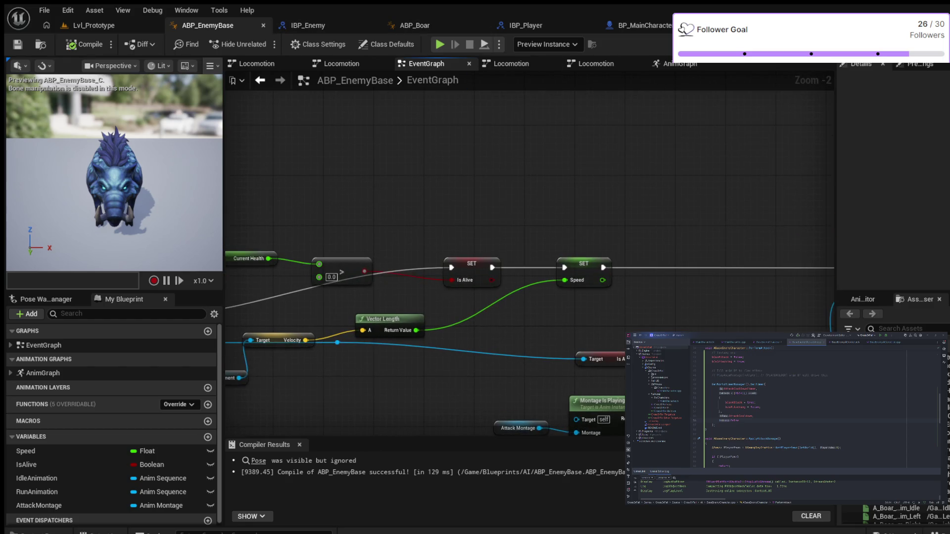
pyautogui.click(511, 63)
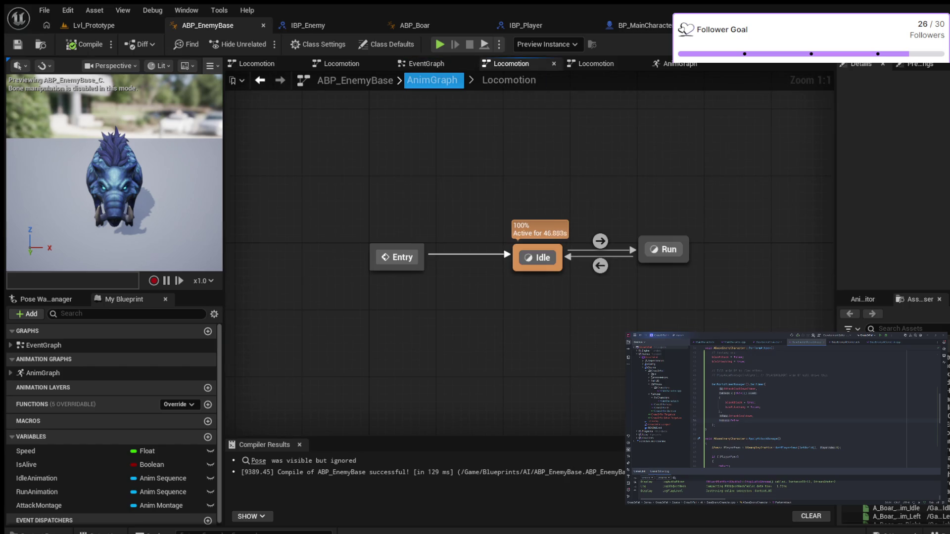
# Open the AnimGraph, nudge the DefaultSlot node lower, and start simulating the preview.
pyautogui.click(432, 80)
pyautogui.moveTo(488, 250); pyautogui.dragTo(488, 258)
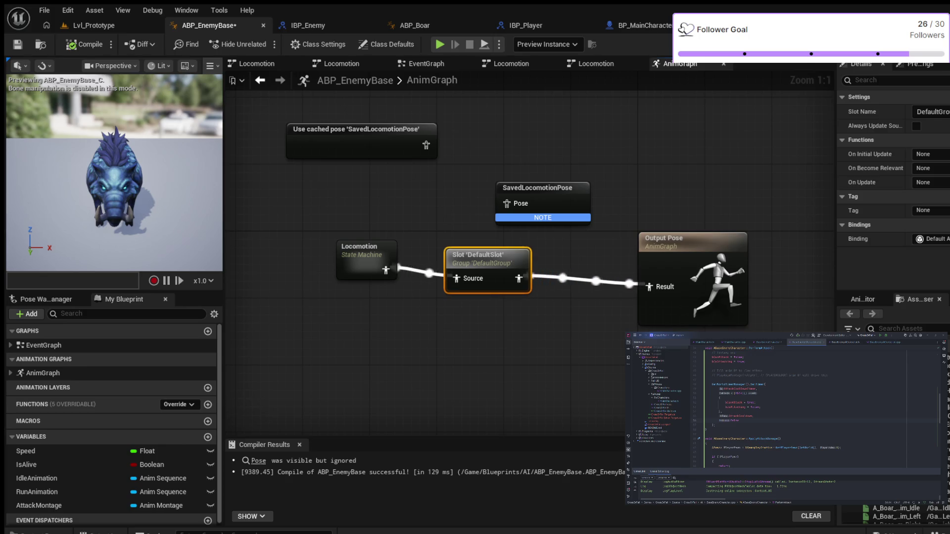
pyautogui.moveTo(455, 191); pyautogui.dragTo(374, 188)
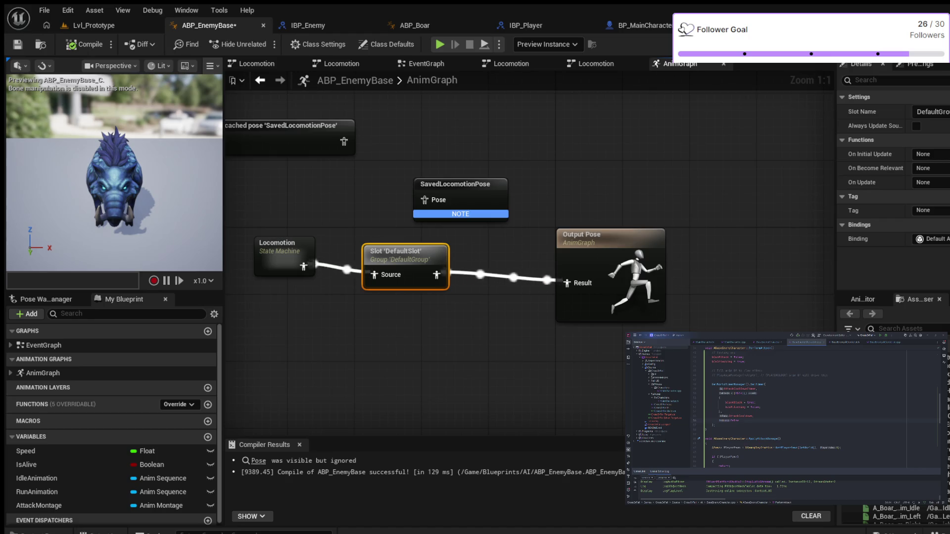
pyautogui.click(440, 44)
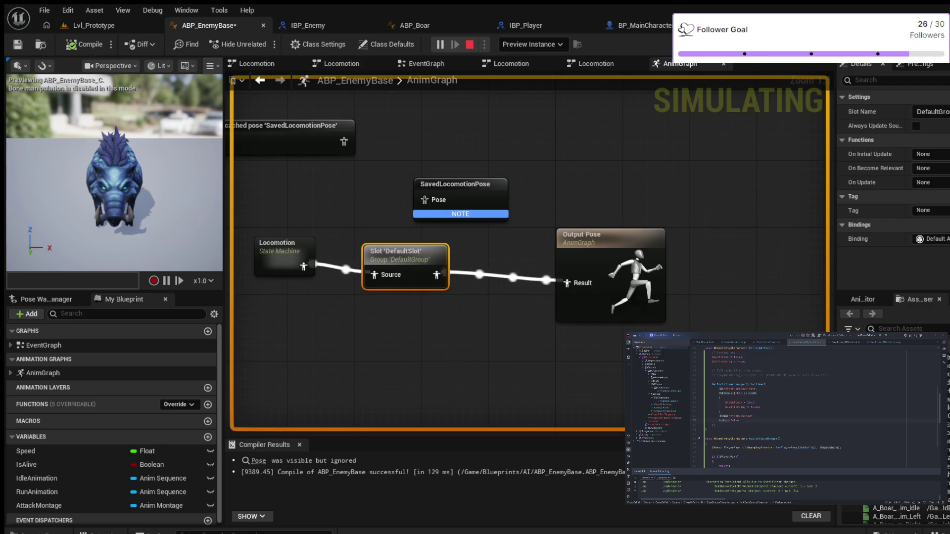
# Stop the simulation, restart it with Alt+P, stop it again, and deselect the DefaultSlot node.
pyautogui.press('Escape')
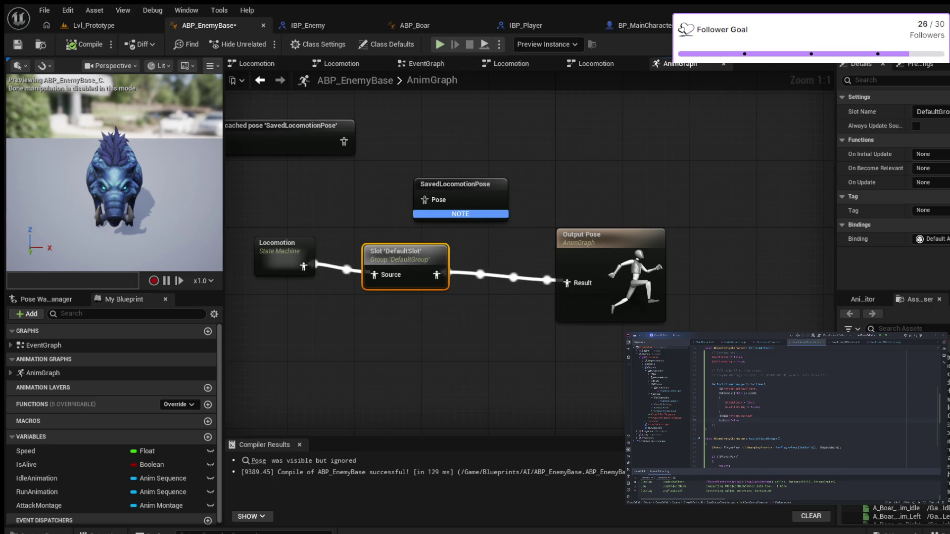
pyautogui.hotkey('alt', 'p')
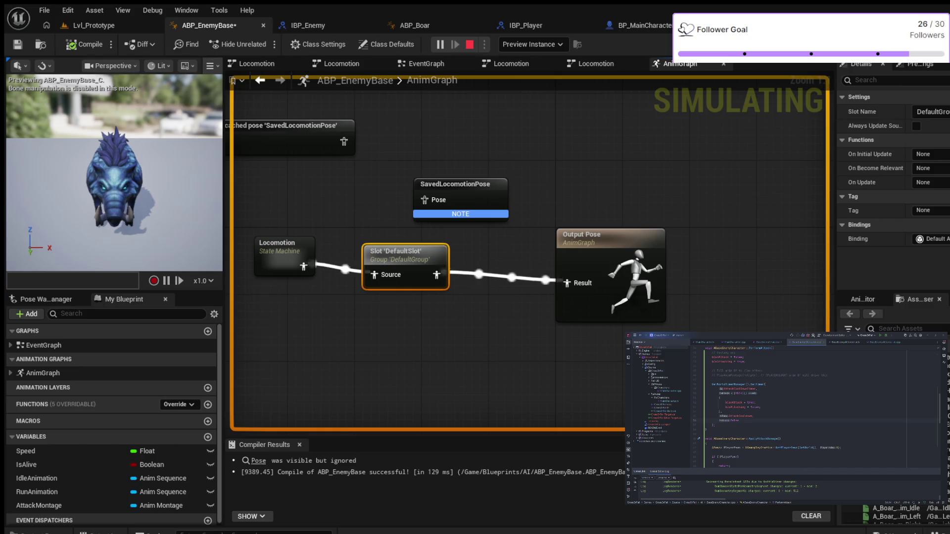
pyautogui.press('Escape')
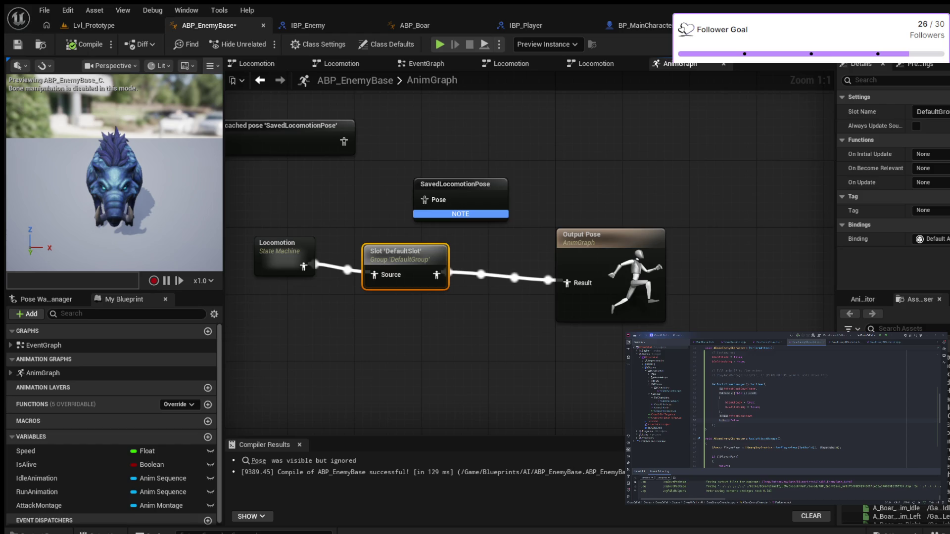
pyautogui.press('Escape')
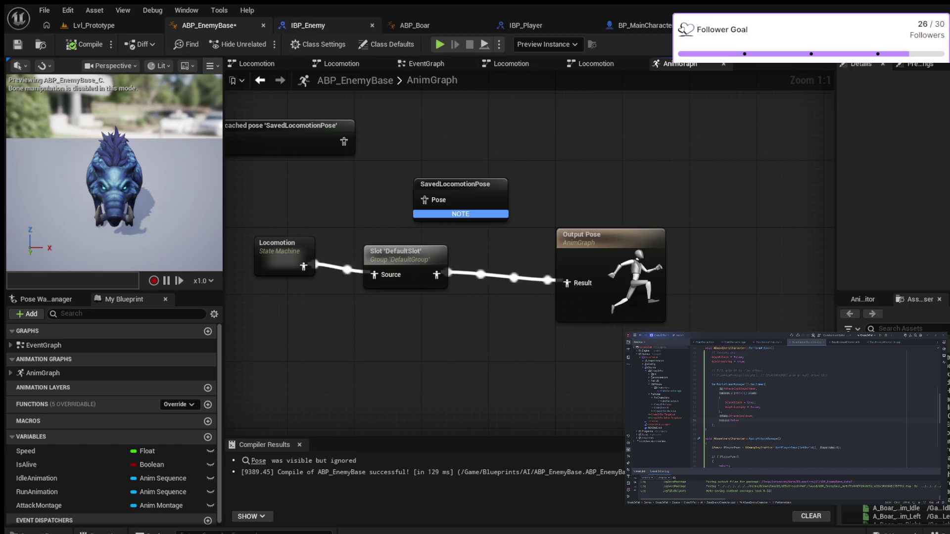
# Close the IBP_Enemy, IBP_Player, BP_MainCharacter and BP_SnakeEnemy tabs.
pyautogui.click(372, 26)
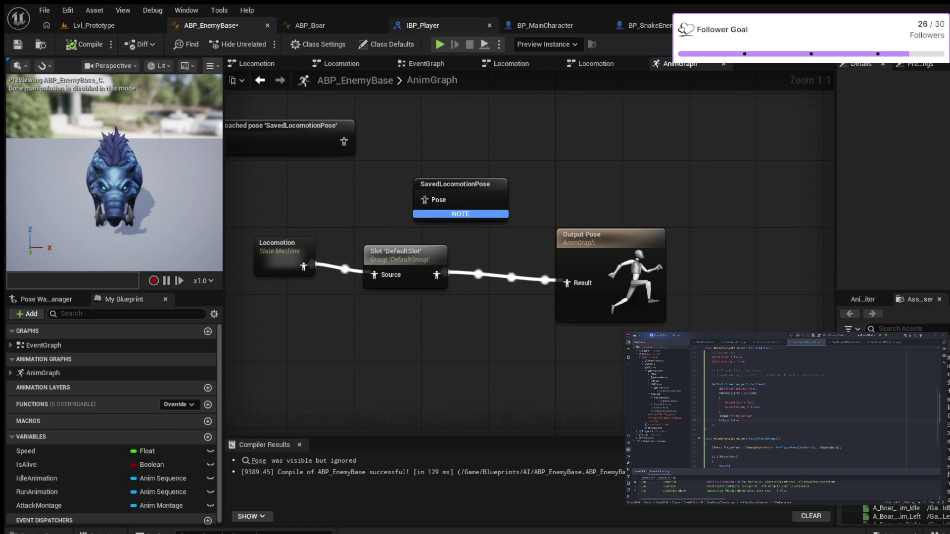
pyautogui.click(490, 25)
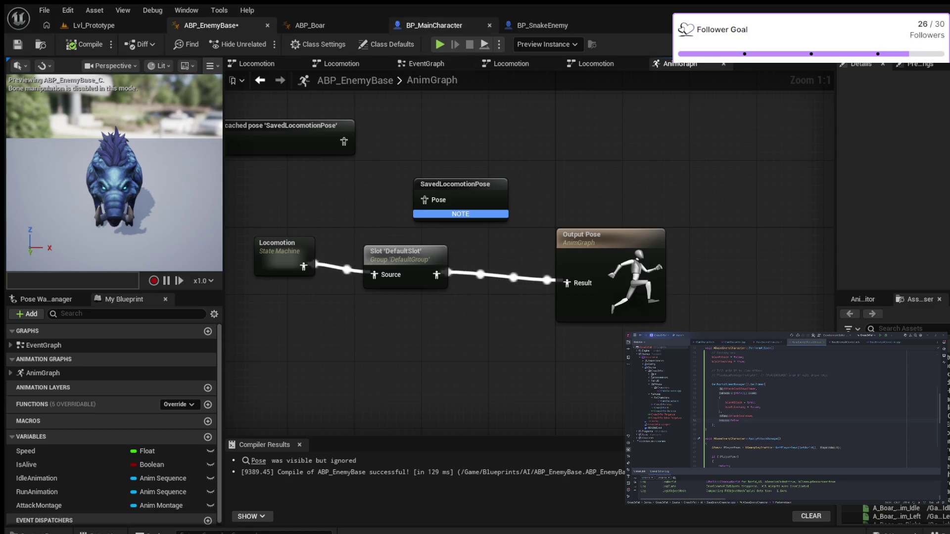
pyautogui.click(489, 25)
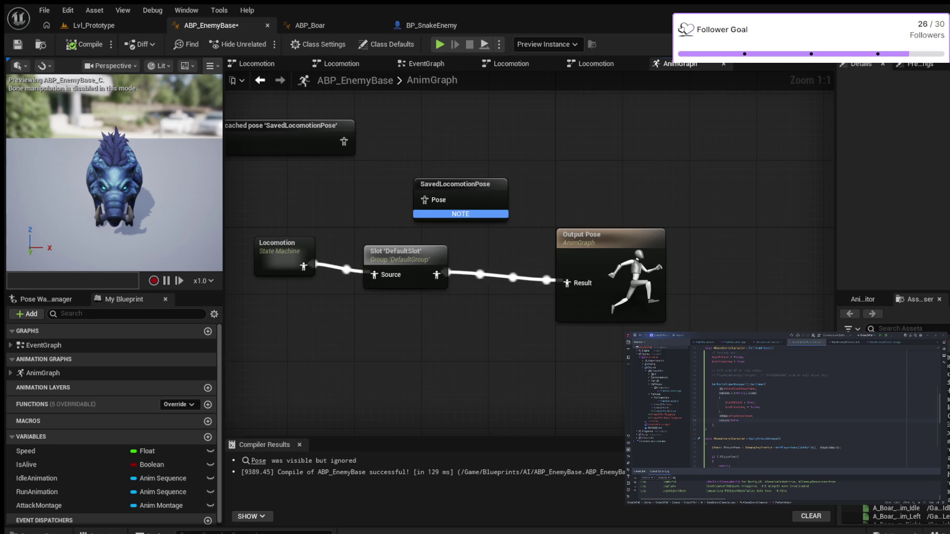
pyautogui.click(490, 26)
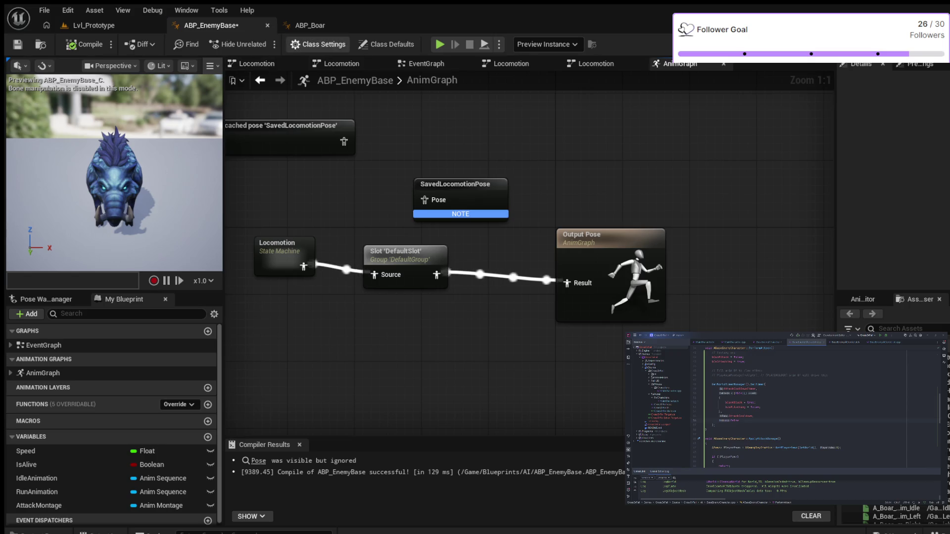
# From ABP_Boar, open Boar_Attack_Montage via the Content Drawer.
pyautogui.click(310, 25)
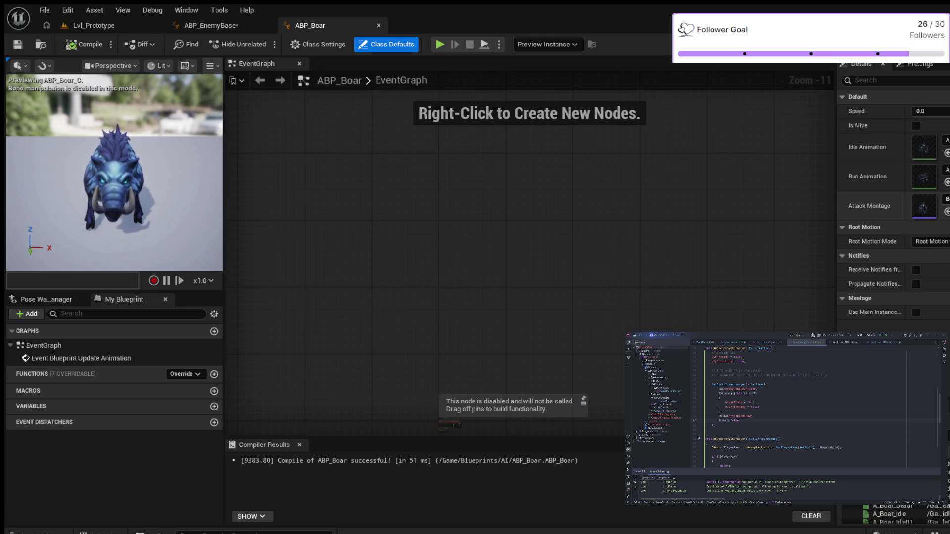
pyautogui.hotkey('ctrl', 'space')
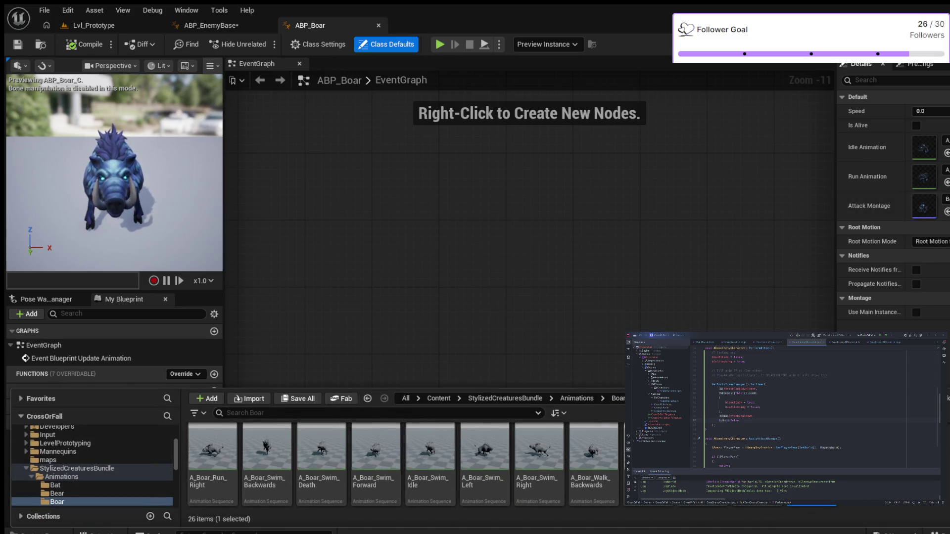
pyautogui.press('Return')
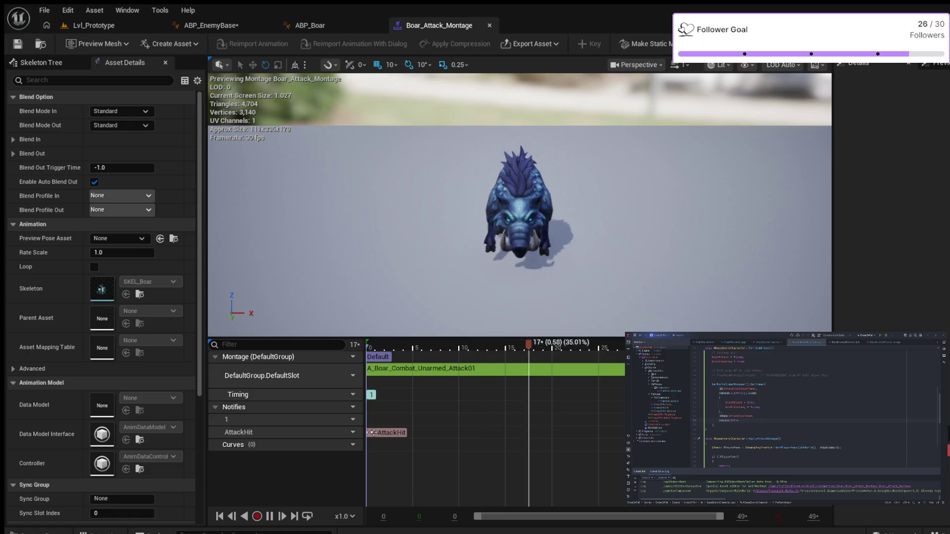
# Go back to ABP_Boar's EventGraph, leaving Boar_Attack_Montage open in its tab.
pyautogui.click(310, 26)
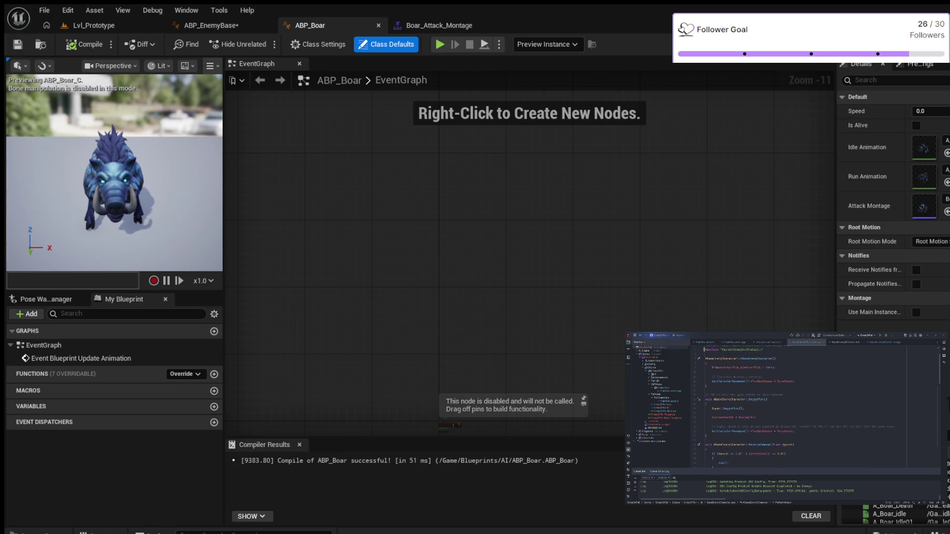
# Look down through the current graph, then bring up ABP_EnemyBase's AnimGraph.
pyautogui.scroll(-2, 816, 405)
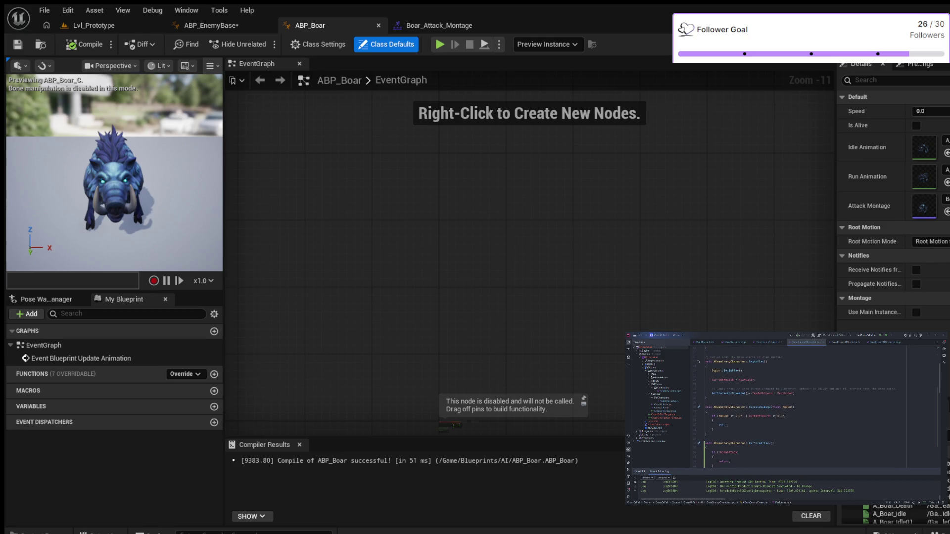
pyautogui.scroll(-1, 816, 406)
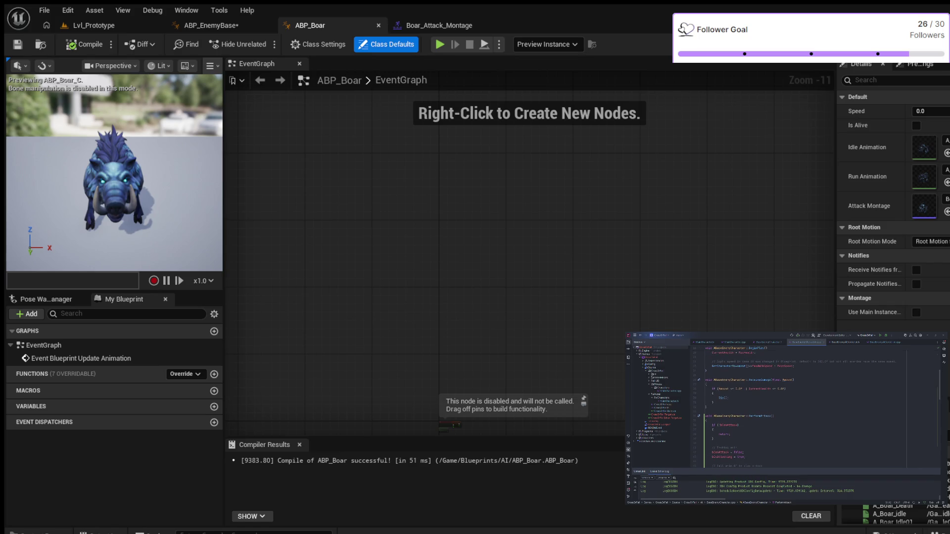
pyautogui.scroll(-1, 817, 406)
pyautogui.scroll(-4, 816, 406)
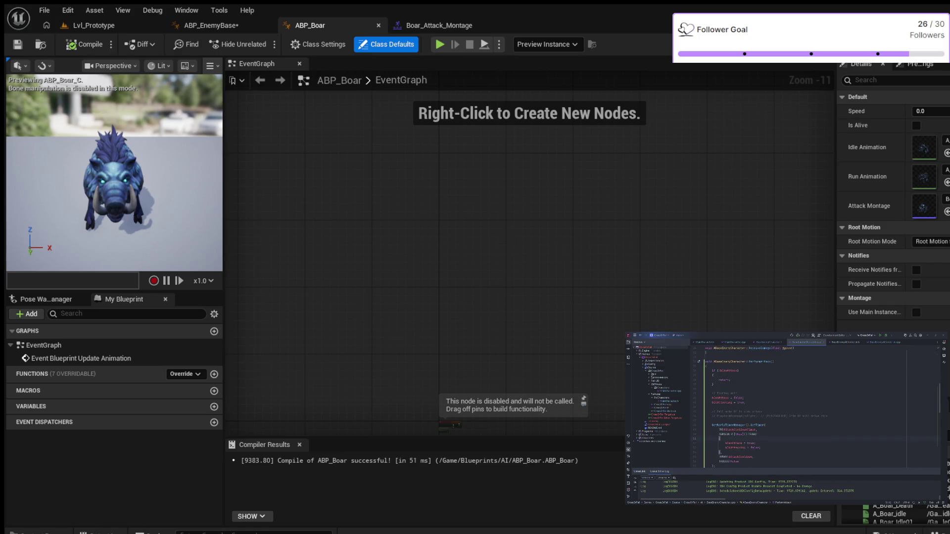
pyautogui.scroll(-4, 817, 406)
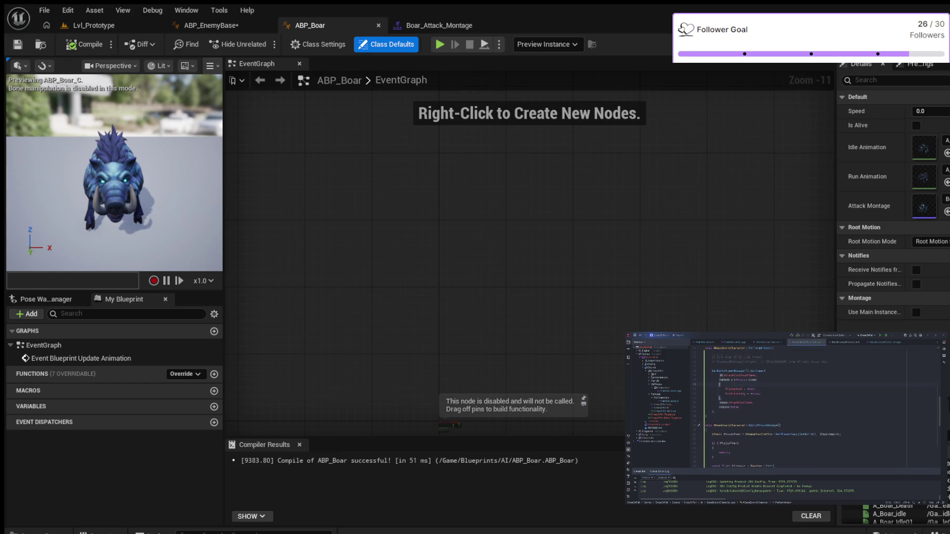
pyautogui.scroll(-3, 817, 406)
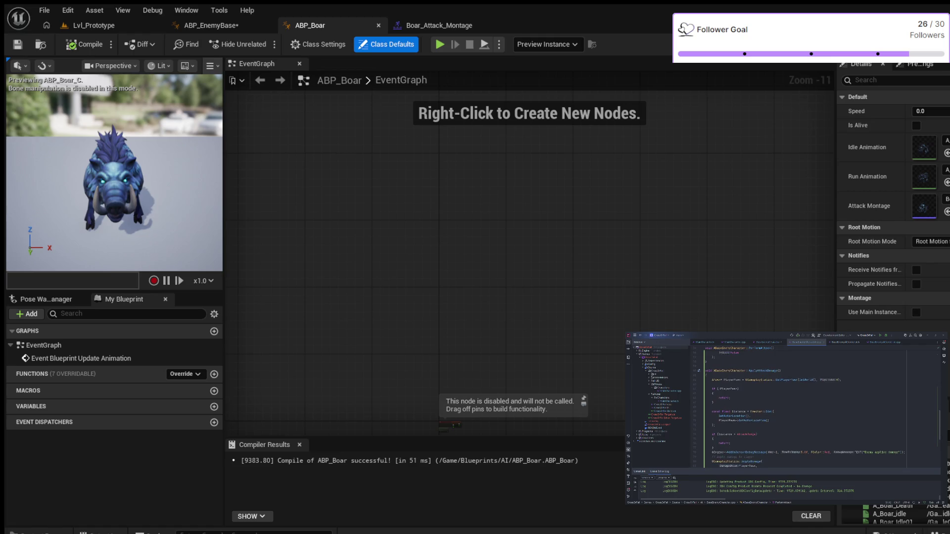
pyautogui.scroll(-4, 806, 406)
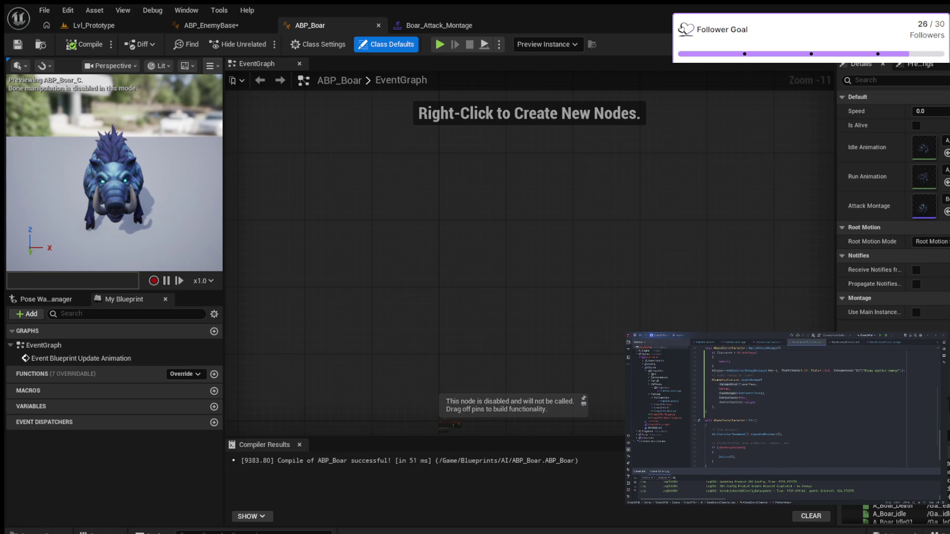
pyautogui.scroll(-3, 805, 405)
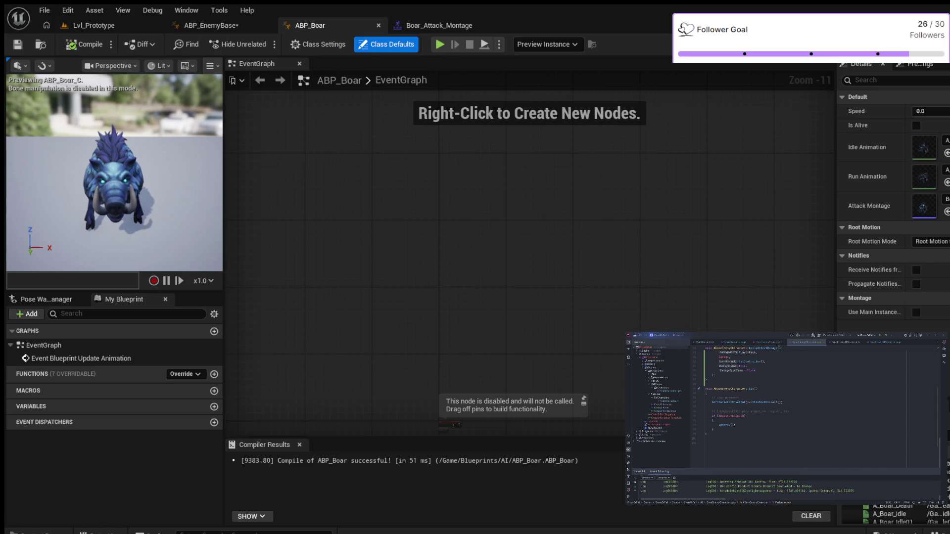
pyautogui.scroll(3, 805, 407)
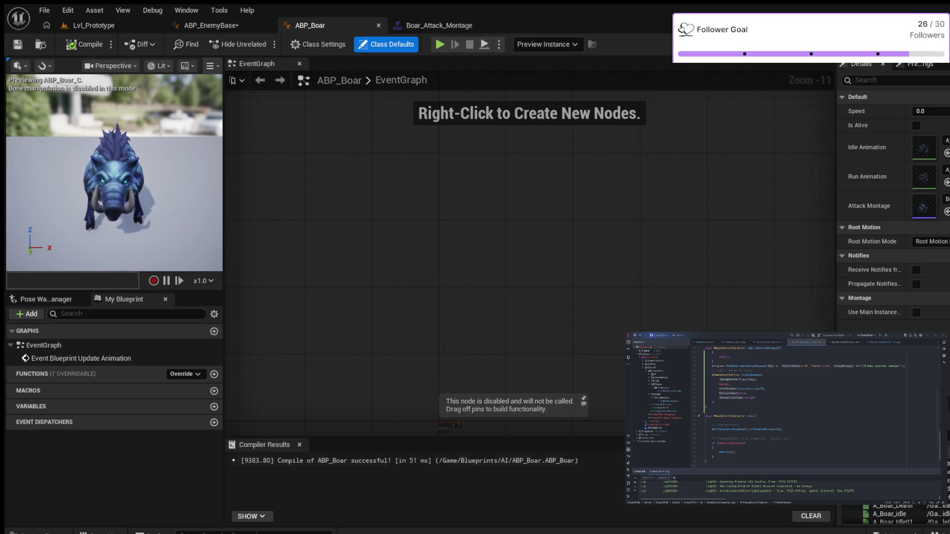
pyautogui.click(212, 25)
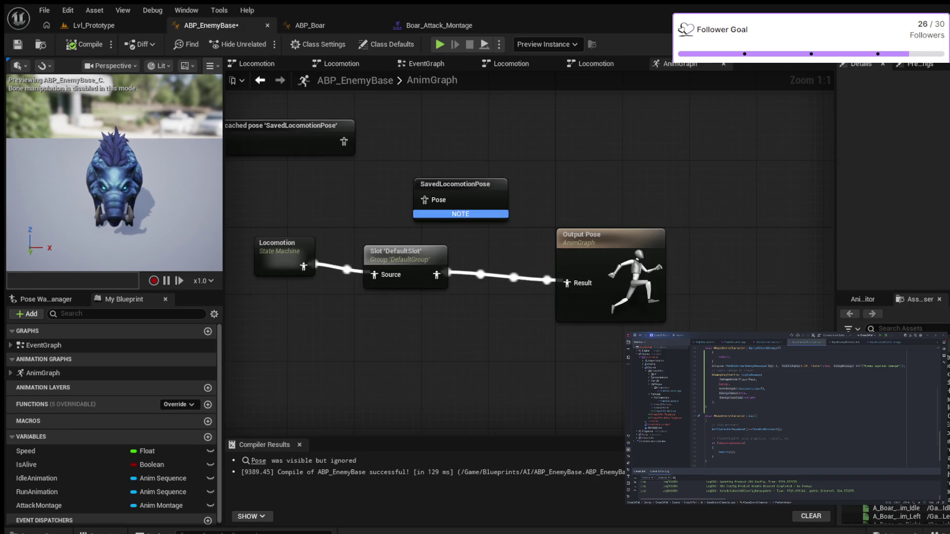
# Recentre the AnimGraph, nudge Slot 'DefaultSlot' up and right, and return to the EventGraph.
pyautogui.moveTo(343, 177); pyautogui.dragTo(416, 194)
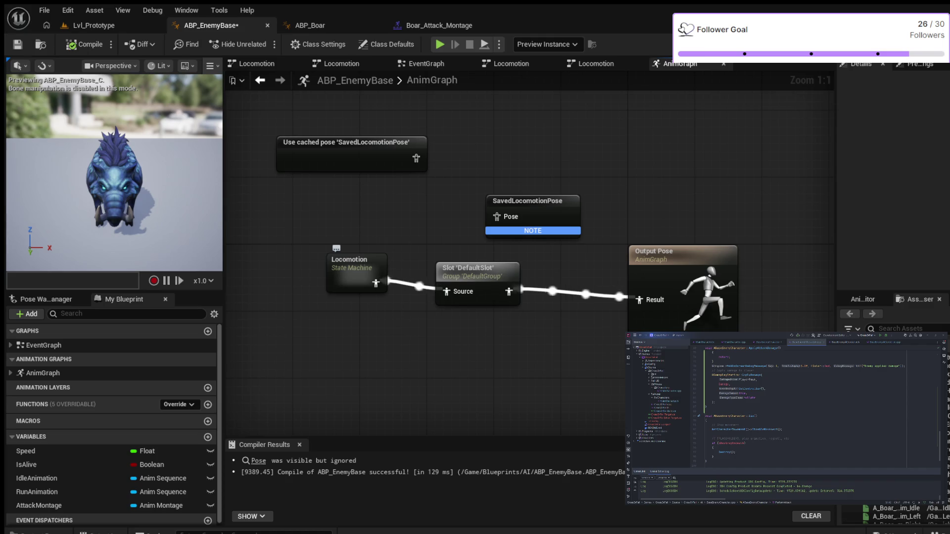
pyautogui.moveTo(475, 270); pyautogui.dragTo(483, 261)
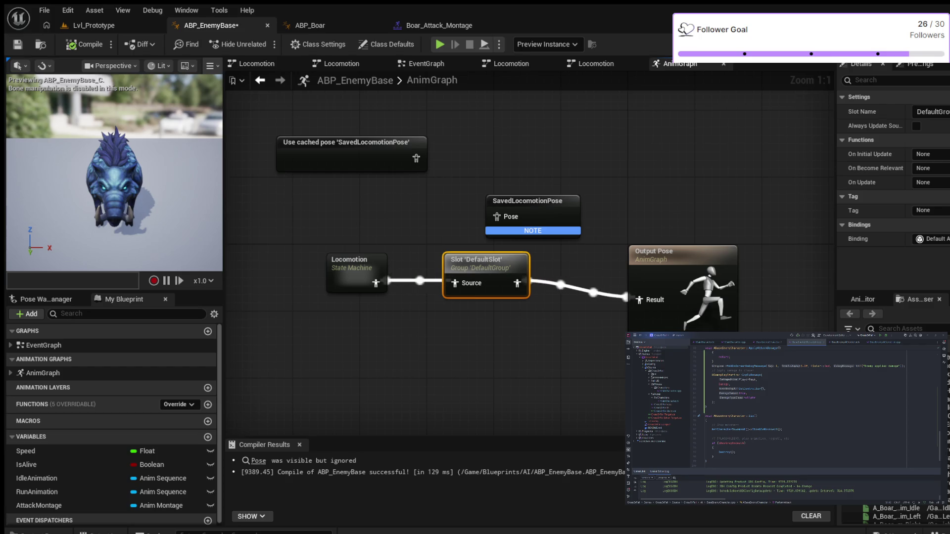
pyautogui.click(420, 63)
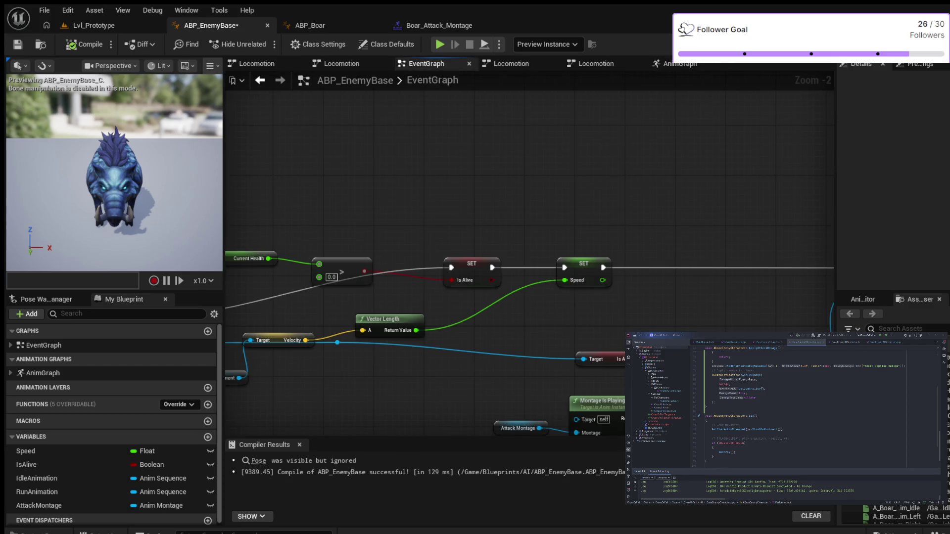
# Pan around the EventGraph to find the AnimNotify_AttackHit cast and Apply Attack Damage nodes.
pyautogui.scroll(-2, 483, 151)
pyautogui.scroll(3, 495, 163)
pyautogui.moveTo(515, 176)
pyautogui.mouseDown()
pyautogui.moveTo(774, 169)
pyautogui.moveTo(822, 187)
pyautogui.mouseUp()
pyautogui.moveTo(695, 200)
pyautogui.mouseDown()
pyautogui.moveTo(782, 195)
pyautogui.moveTo(753, 200)
pyautogui.mouseUp()
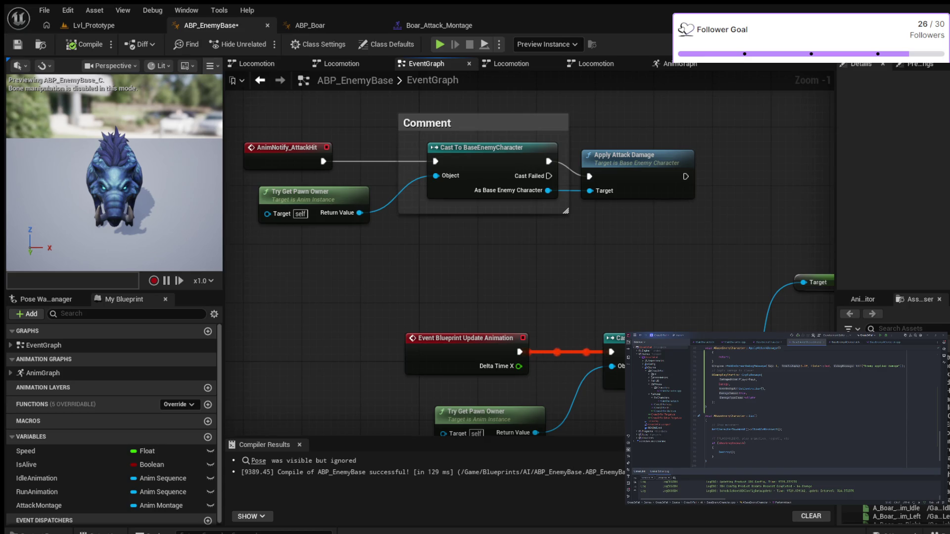
pyautogui.moveTo(613, 142)
pyautogui.mouseDown()
pyautogui.moveTo(275, 138)
pyautogui.moveTo(253, 146)
pyautogui.mouseUp()
pyautogui.scroll(-3, 275, 138)
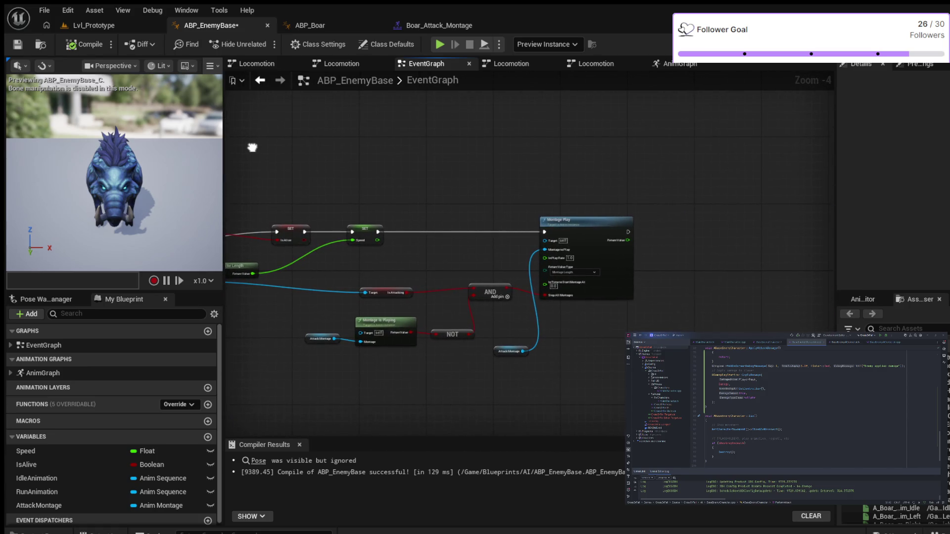
pyautogui.scroll(4, 253, 147)
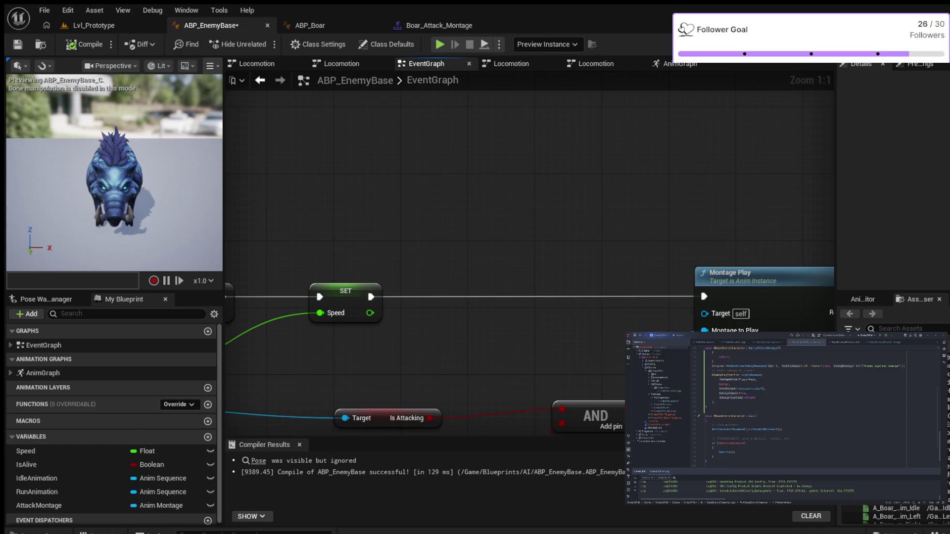
pyautogui.moveTo(626, 202)
pyautogui.mouseDown()
pyautogui.moveTo(612, 193)
pyautogui.moveTo(634, 213)
pyautogui.moveTo(714, 211)
pyautogui.mouseUp()
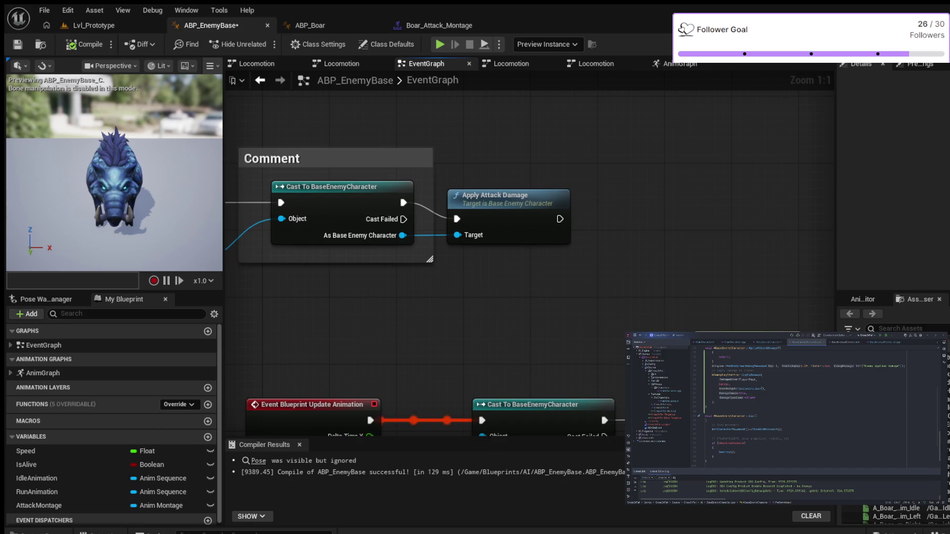
# Move Apply Attack Damage right and up, then bring AnimNotify_AttackHit and Try Get Pawn Owner into view.
pyautogui.moveTo(495, 195); pyautogui.dragTo(611, 185)
pyautogui.moveTo(562, 254); pyautogui.dragTo(650, 236)
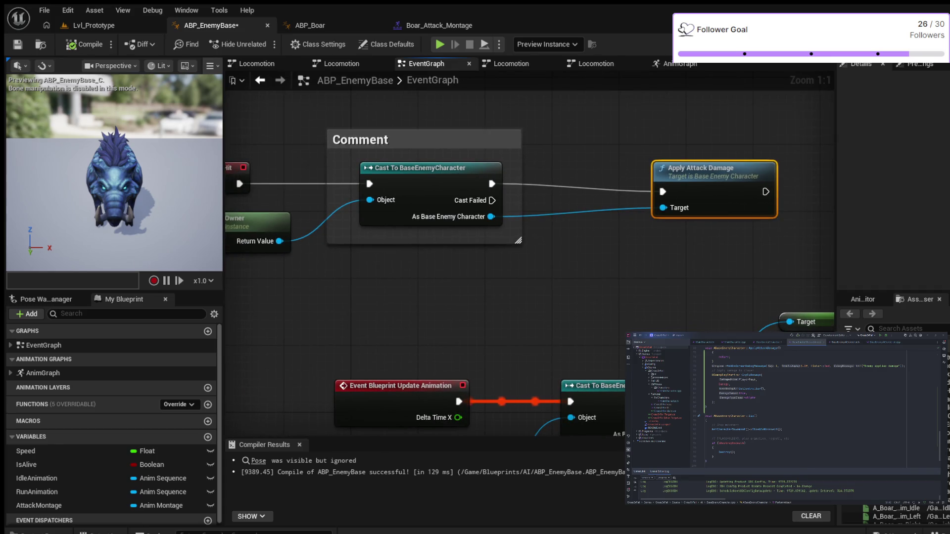
pyautogui.scroll(1, 530, 258)
pyautogui.moveTo(434, 264); pyautogui.dragTo(558, 265)
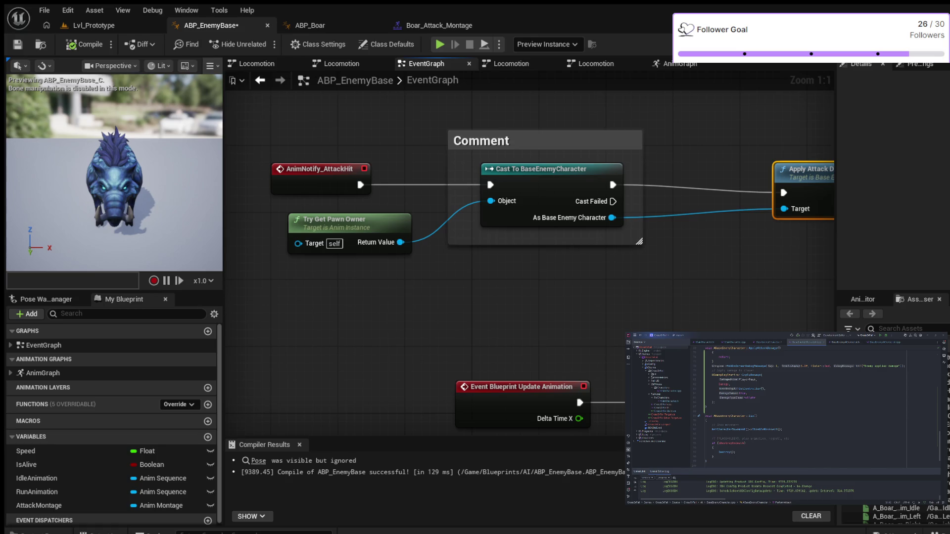
pyautogui.scroll(-2, 376, 302)
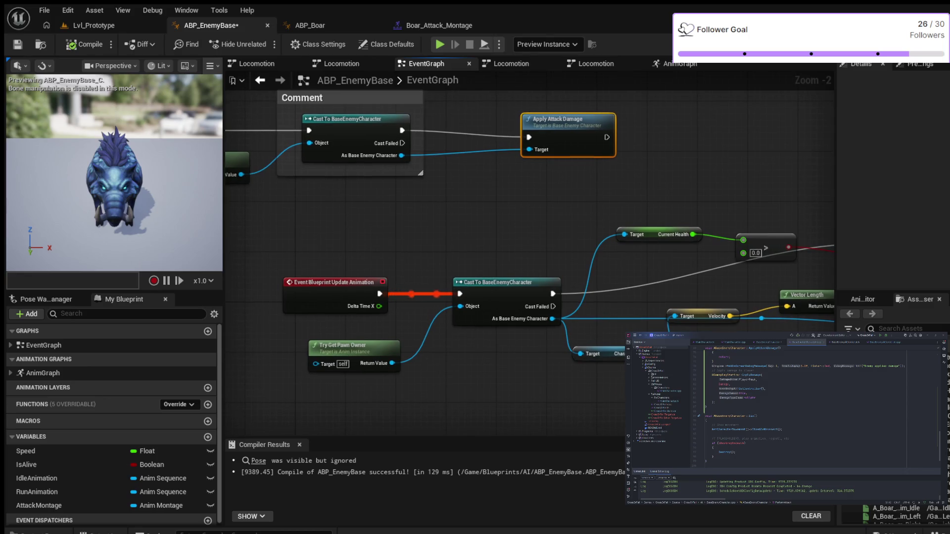
pyautogui.moveTo(350, 241); pyautogui.dragTo(148, 218)
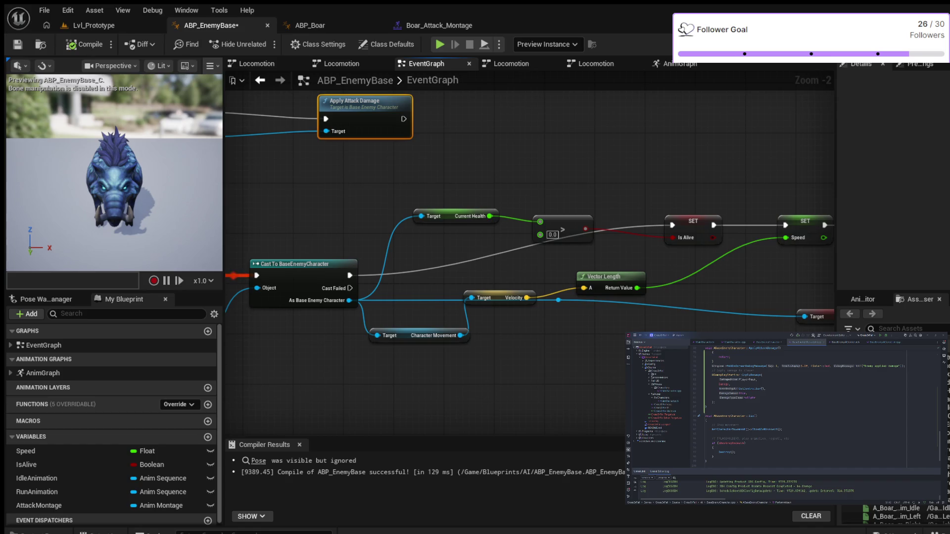
pyautogui.moveTo(532, 168)
pyautogui.mouseDown()
pyautogui.moveTo(150, 196)
pyautogui.moveTo(66, 190)
pyautogui.mouseUp()
pyautogui.moveTo(381, 215)
pyautogui.mouseDown()
pyautogui.moveTo(420, 186)
pyautogui.moveTo(494, 214)
pyautogui.moveTo(286, 257)
pyautogui.mouseUp()
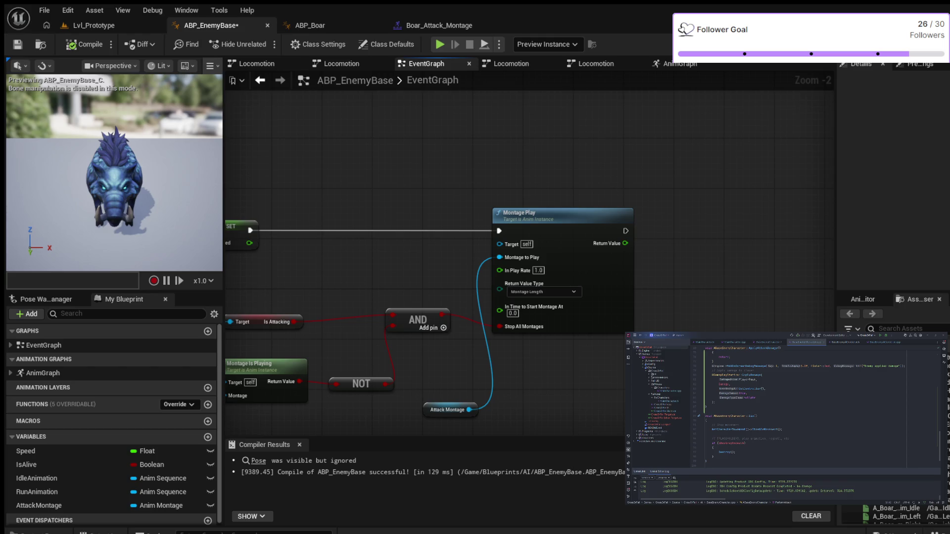
pyautogui.moveTo(626, 231)
pyautogui.mouseDown()
pyautogui.moveTo(688, 224)
pyautogui.moveTo(662, 248)
pyautogui.moveTo(756, 224)
pyautogui.mouseUp()
pyautogui.scroll(-2, 756, 224)
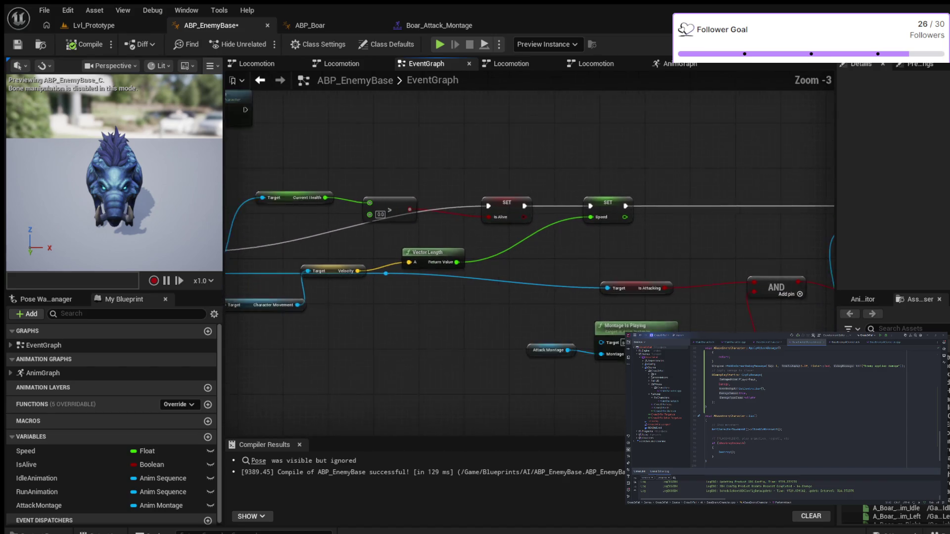
pyautogui.moveTo(500, 312)
pyautogui.mouseDown()
pyautogui.moveTo(661, 290)
pyautogui.moveTo(299, 300)
pyautogui.mouseUp()
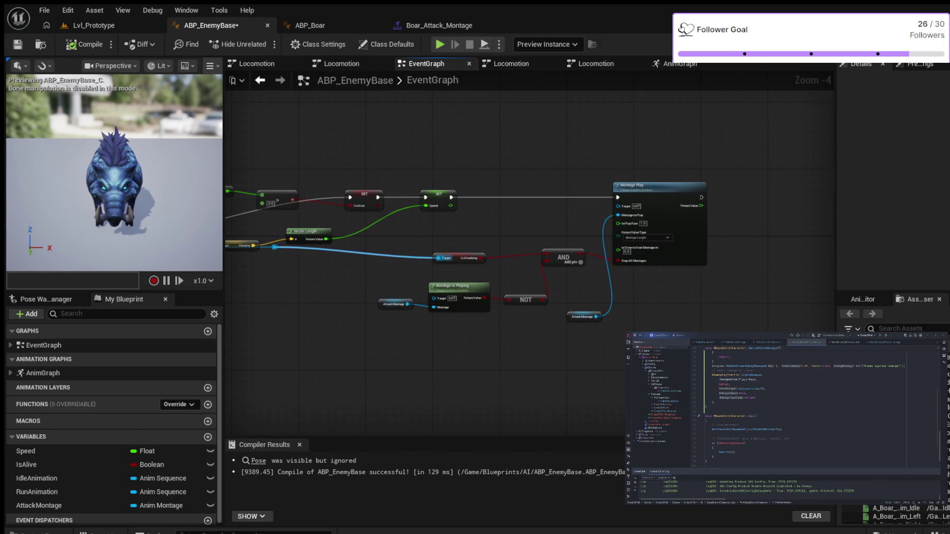
pyautogui.scroll(3, 523, 199)
pyautogui.scroll(1, 446, 233)
pyautogui.moveTo(445, 232)
pyautogui.mouseDown()
pyautogui.moveTo(651, 244)
pyautogui.moveTo(795, 228)
pyautogui.moveTo(645, 230)
pyautogui.moveTo(422, 277)
pyautogui.mouseUp()
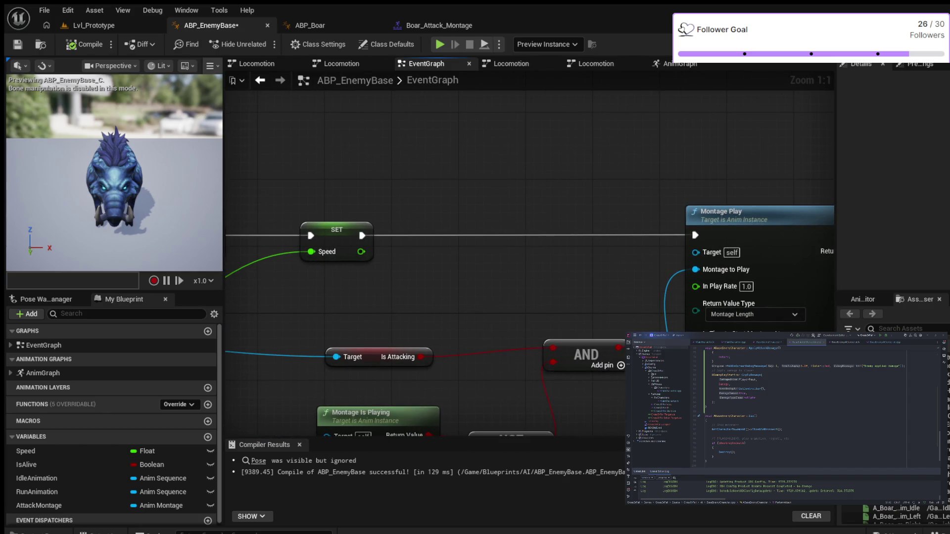
# Paste a 'Hello' Print String and wire it between SET Speed and Montage Play.
pyautogui.hotkey('ctrl', 'v')
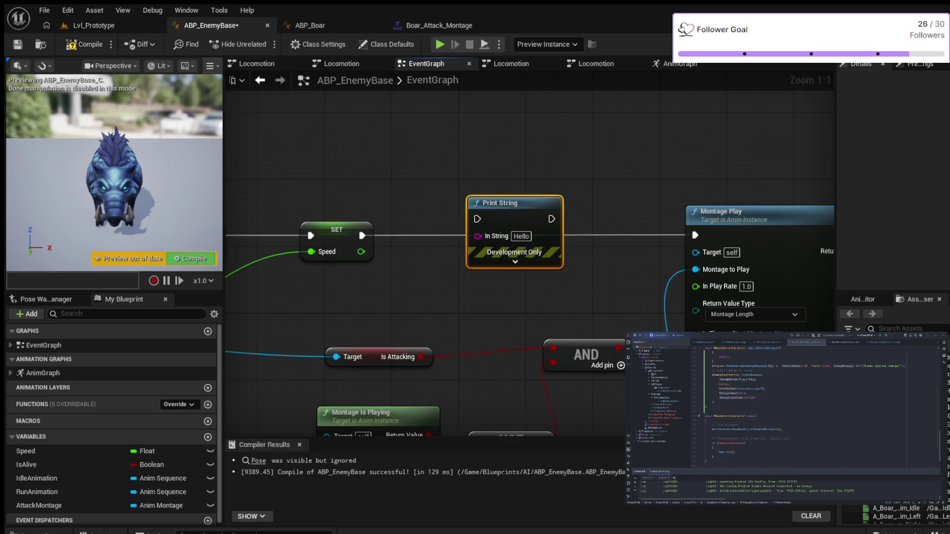
pyautogui.moveTo(362, 235); pyautogui.dragTo(477, 218)
pyautogui.moveTo(552, 219); pyautogui.dragTo(695, 236)
# Compile the animation blueprint, then simulate and stop the preview to check Hello prints.
pyautogui.hotkey('ctrl', 's')
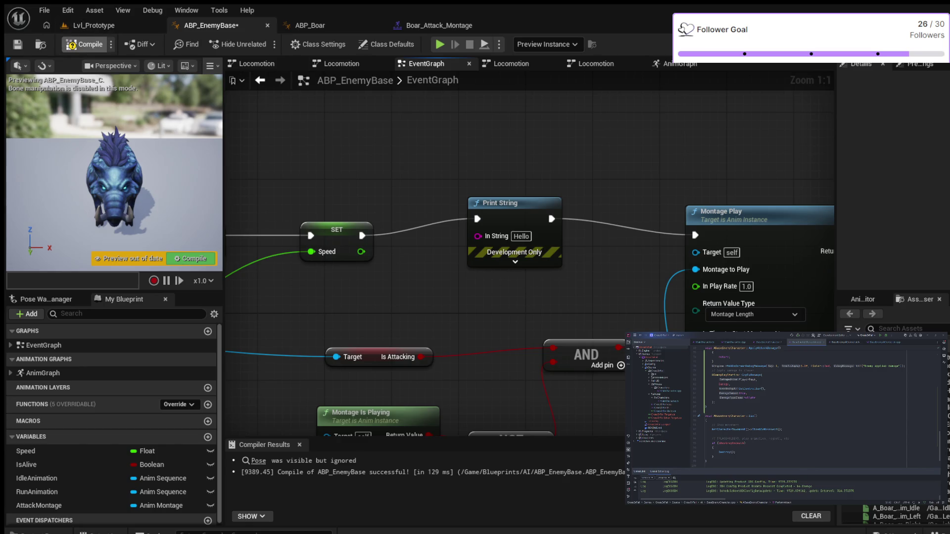
pyautogui.hotkey('alt', 'p')
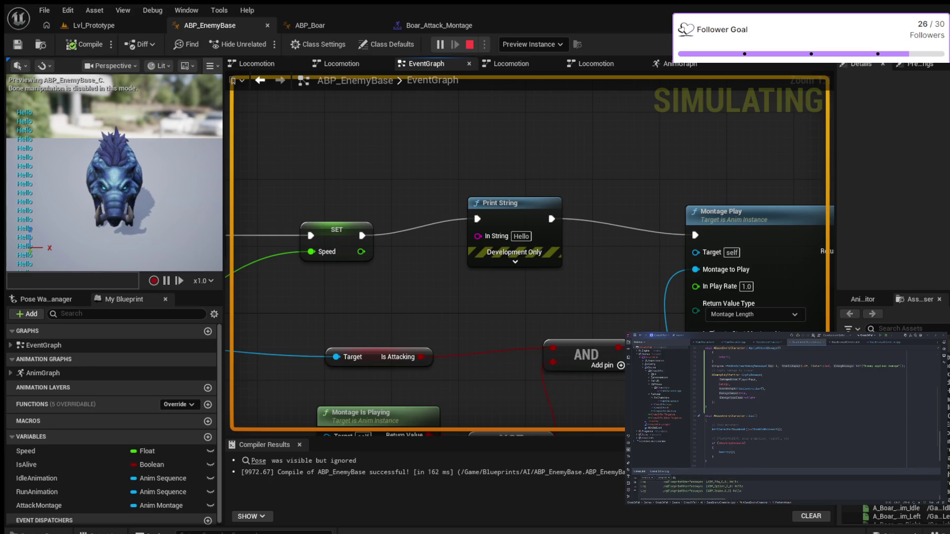
pyautogui.press('Escape')
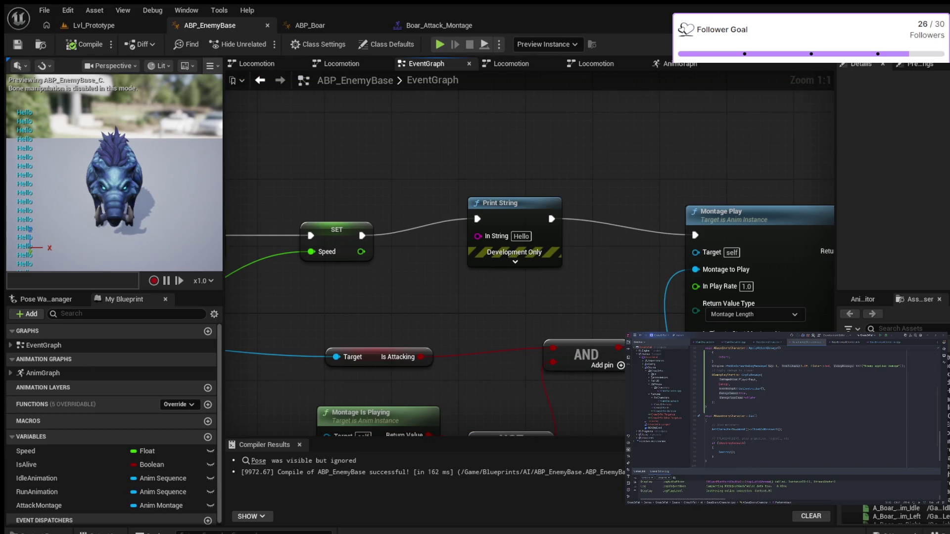
pyautogui.scroll(-2, 470, 275)
pyautogui.moveTo(471, 274)
pyautogui.mouseDown()
pyautogui.moveTo(362, 264)
pyautogui.moveTo(496, 246)
pyautogui.mouseUp()
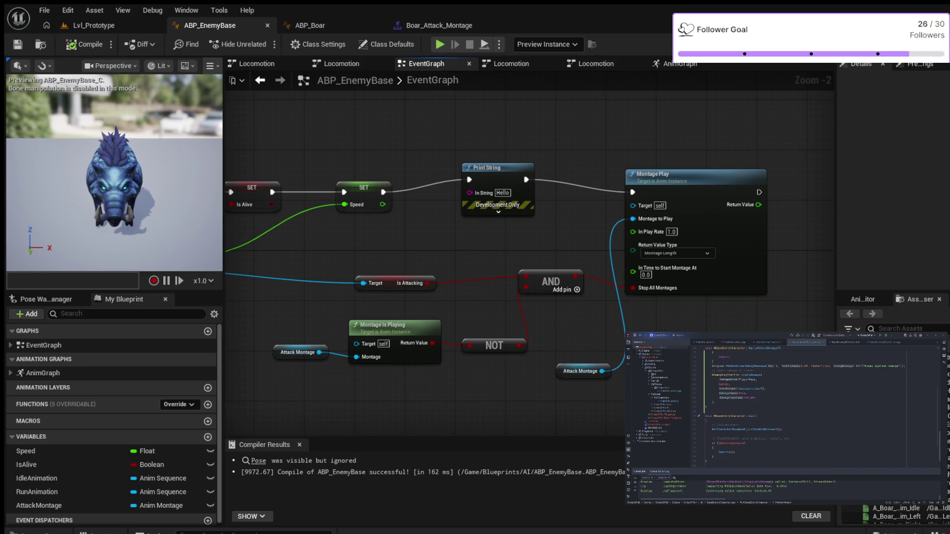
# Break the Print String's exec links to Montage Play and from SET Speed.
pyautogui.scroll(2, 498, 248)
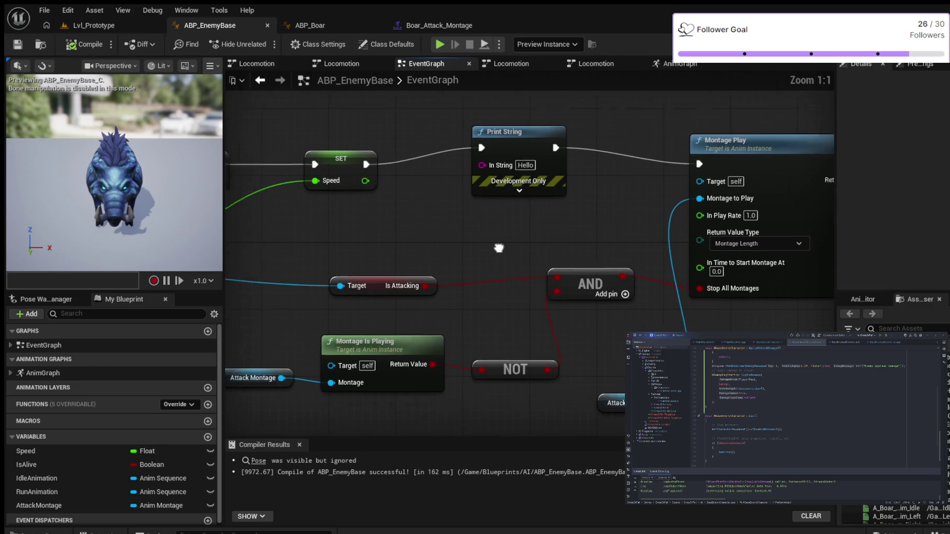
pyautogui.moveTo(498, 248); pyautogui.dragTo(544, 235)
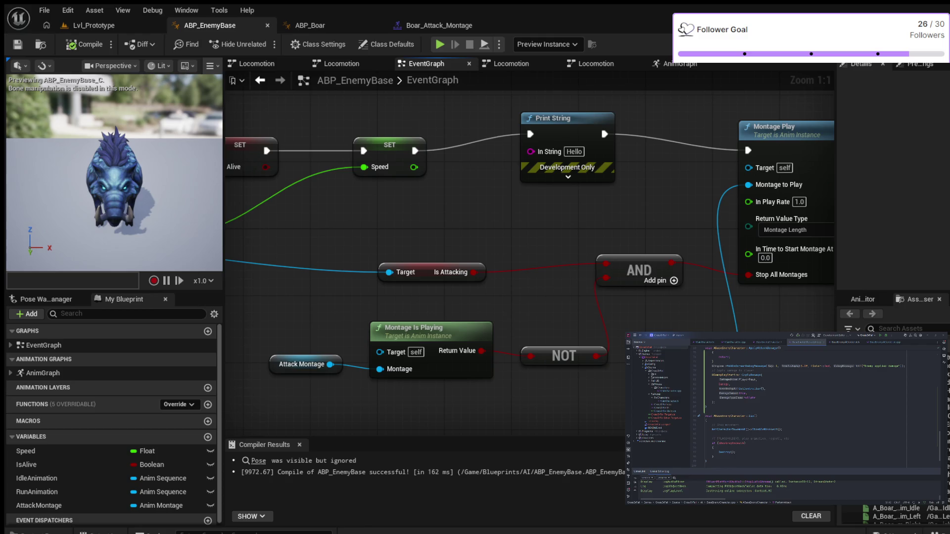
pyautogui.keyDown('alt'); pyautogui.click(749, 150); pyautogui.keyUp('alt')
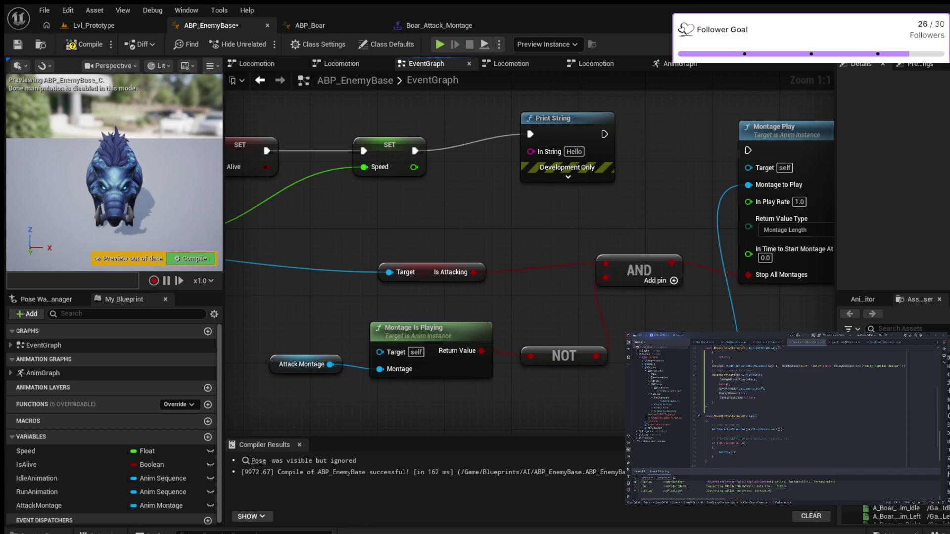
pyautogui.keyDown('alt'); pyautogui.click(530, 134); pyautogui.keyUp('alt')
# Move Print String aside, wire SET Speed straight to Montage Play, and place Attack Montage beside it.
pyautogui.moveTo(532, 118)
pyautogui.mouseDown()
pyautogui.moveTo(772, 346)
pyautogui.moveTo(782, 327)
pyautogui.moveTo(672, 322)
pyautogui.mouseUp()
pyautogui.moveTo(304, 146); pyautogui.dragTo(637, 146)
pyautogui.moveTo(569, 188); pyautogui.dragTo(529, 105)
pyautogui.moveTo(490, 241)
pyautogui.mouseDown()
pyautogui.moveTo(594, 176)
pyautogui.moveTo(566, 159)
pyautogui.moveTo(509, 214)
pyautogui.moveTo(413, 267)
pyautogui.moveTo(461, 272)
pyautogui.mouseUp()
pyautogui.moveTo(505, 330)
pyautogui.mouseDown()
pyautogui.moveTo(522, 297)
pyautogui.moveTo(473, 113)
pyautogui.moveTo(472, 121)
pyautogui.mouseUp()
pyautogui.moveTo(490, 277)
pyautogui.mouseDown()
pyautogui.moveTo(509, 297)
pyautogui.moveTo(494, 317)
pyautogui.moveTo(408, 353)
pyautogui.mouseUp()
pyautogui.scroll(-1, 509, 297)
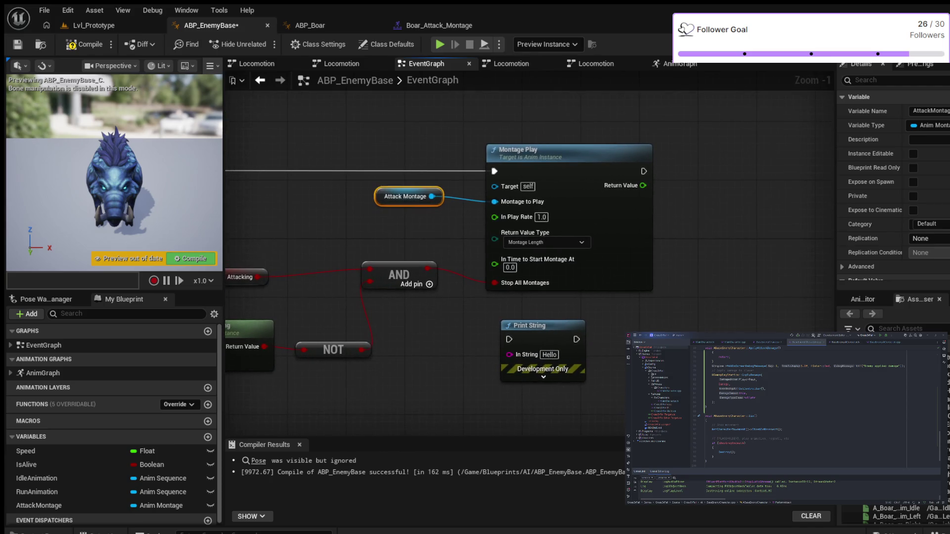
# Place the Hello Print String after Montage Play's exec output, then compile and simulate the preview.
pyautogui.moveTo(495, 149); pyautogui.dragTo(510, 141)
pyautogui.moveTo(406, 333)
pyautogui.mouseDown()
pyautogui.moveTo(462, 328)
pyautogui.moveTo(405, 317)
pyautogui.mouseUp()
pyautogui.moveTo(500, 304)
pyautogui.mouseDown()
pyautogui.moveTo(580, 276)
pyautogui.moveTo(712, 137)
pyautogui.mouseUp()
pyautogui.moveTo(649, 148); pyautogui.dragTo(713, 156)
pyautogui.click(84, 44)
pyautogui.click(440, 44)
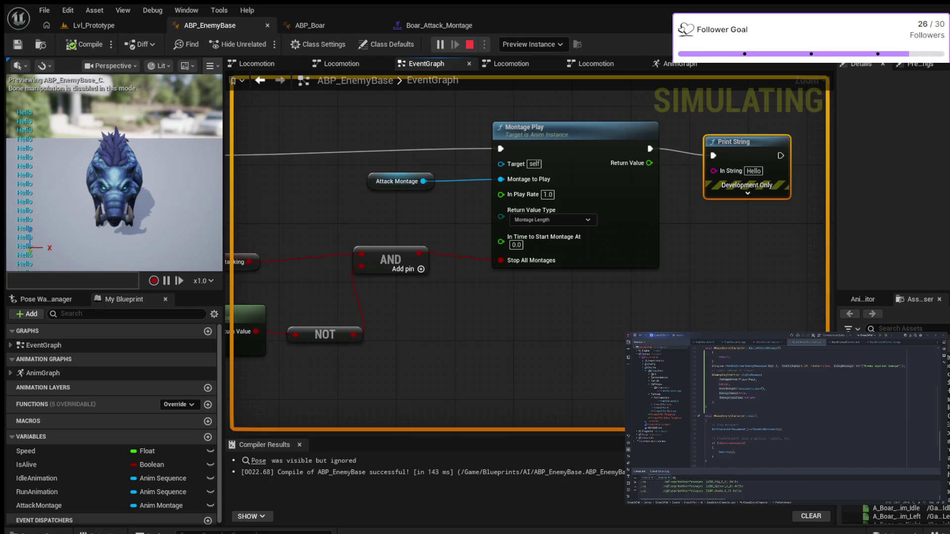